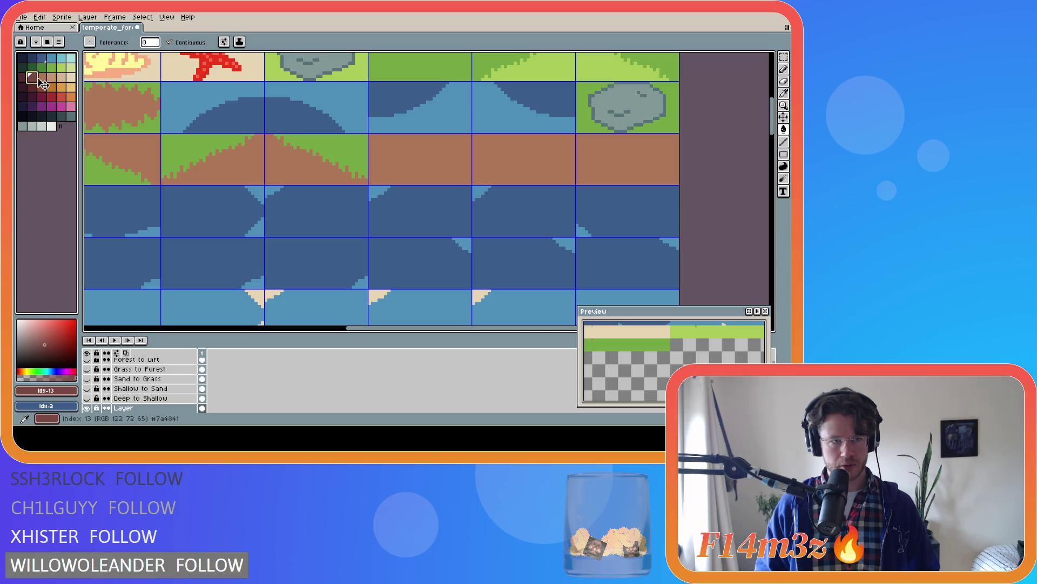
Open tree_deciduous_large_winter.ase from recent files, sample its dark bark colour, and return to temperate_forest
{"action": "left_click", "coordinate": [22, 17]}
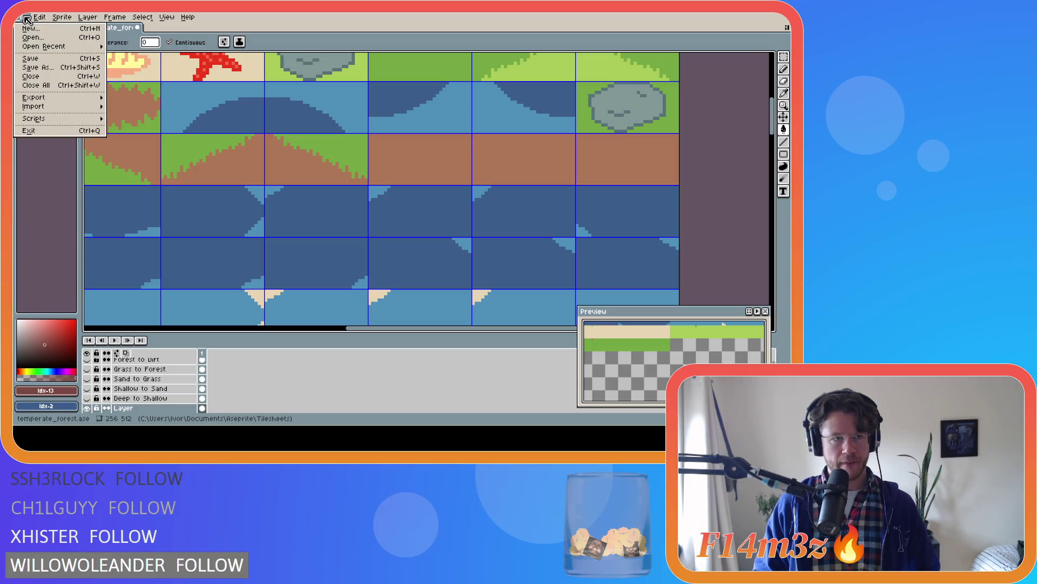
{"action": "mouse_move", "coordinate": [49, 47]}
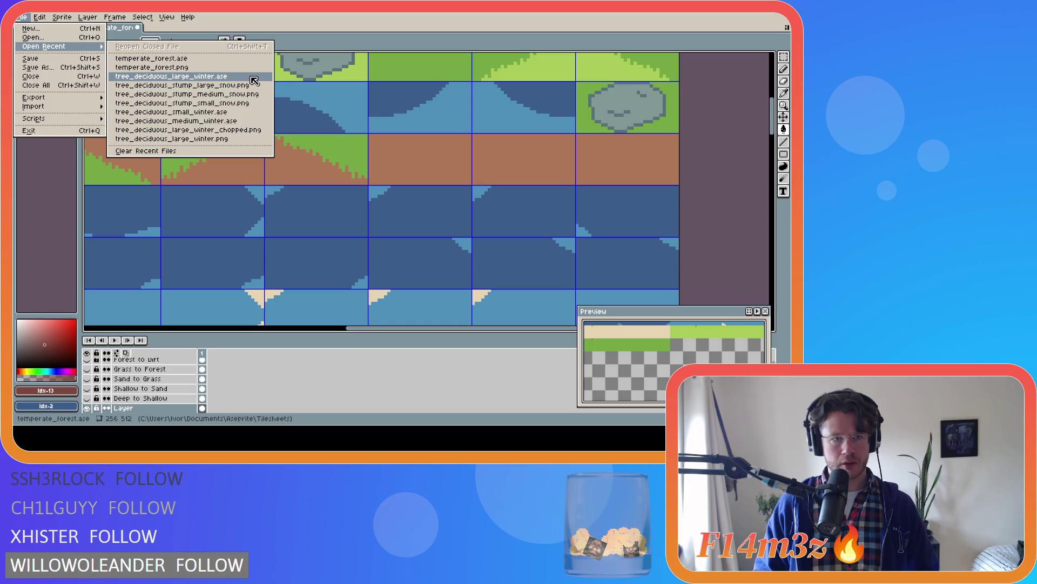
{"action": "left_click", "coordinate": [226, 76]}
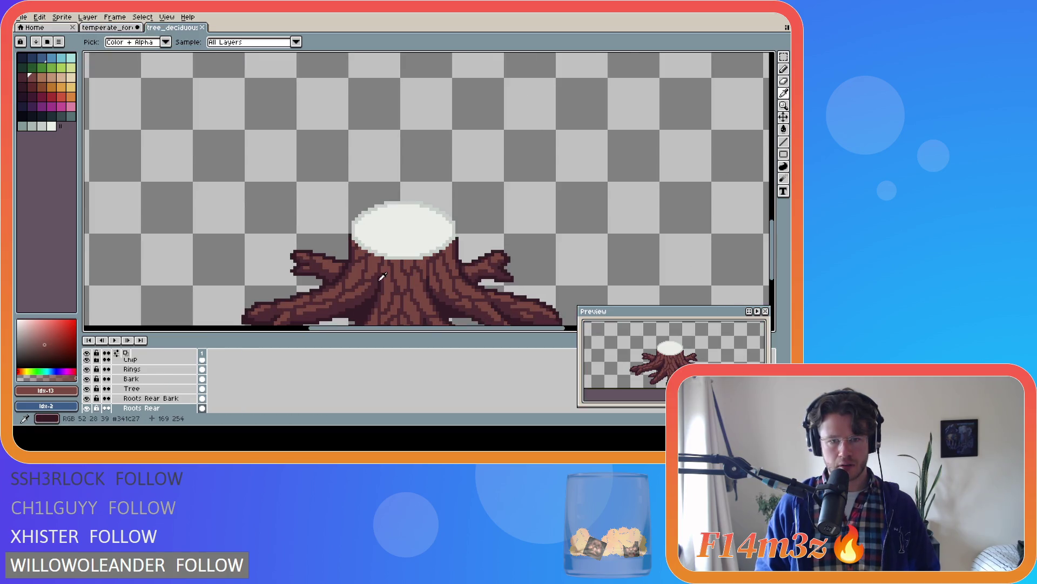
{"action": "left_click", "coordinate": [379, 285]}
{"action": "key", "text": "g"}
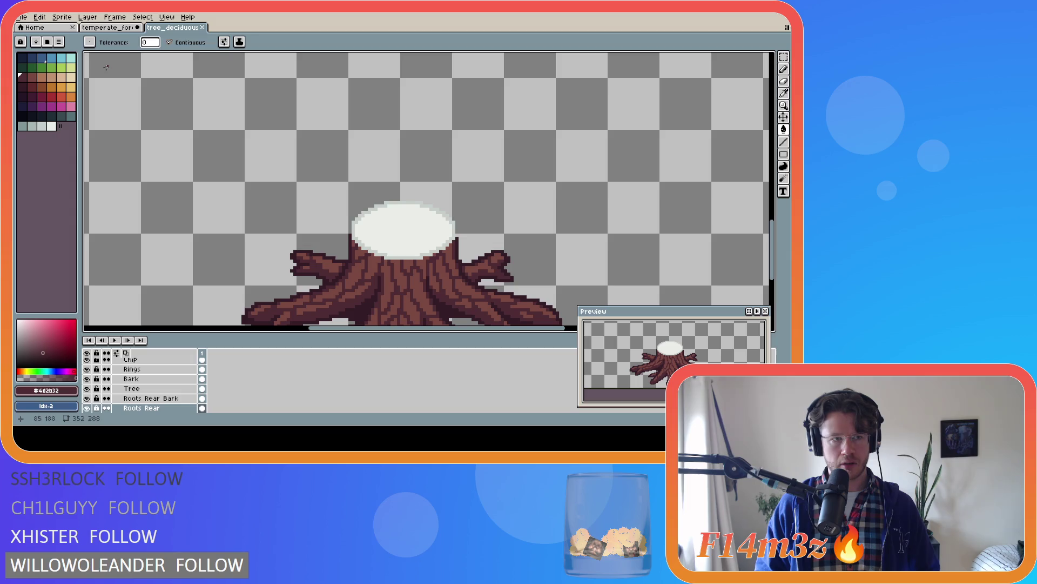
{"action": "key", "text": "ctrl+shift+Tab"}
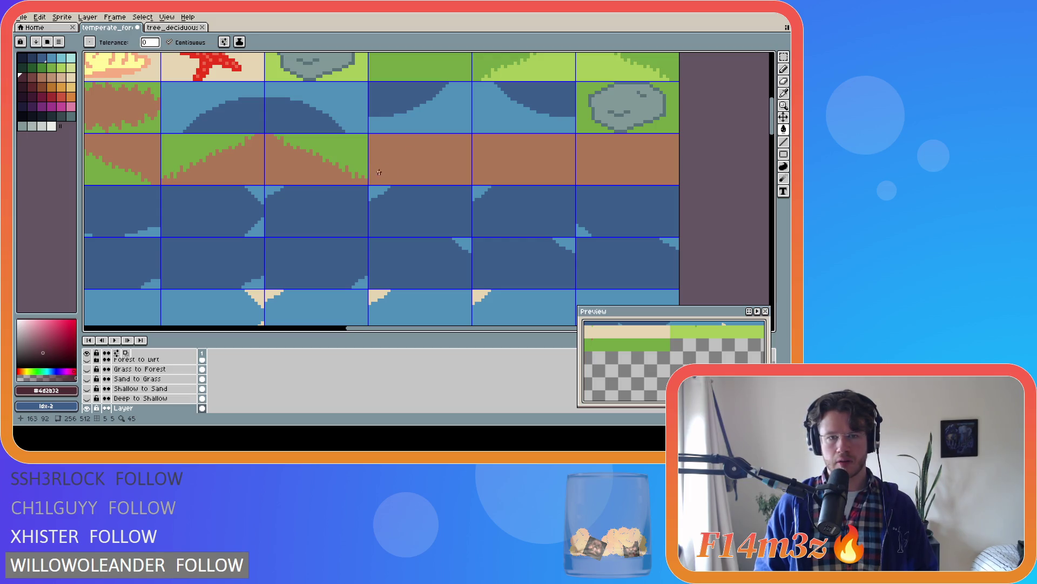
Draw a dark bark-coloured diagonal line across the third-row dirt tile, thickened with parallel strokes
{"action": "key", "text": "l"}
{"action": "left_click_drag", "start_coordinate": [370, 182], "coordinate": [470, 135]}
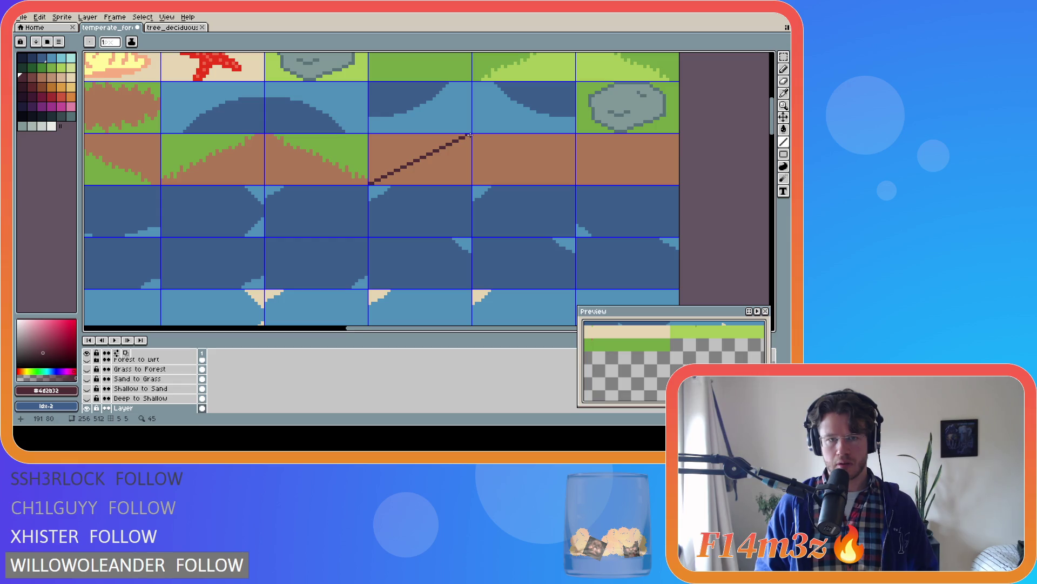
{"action": "key", "text": "v"}
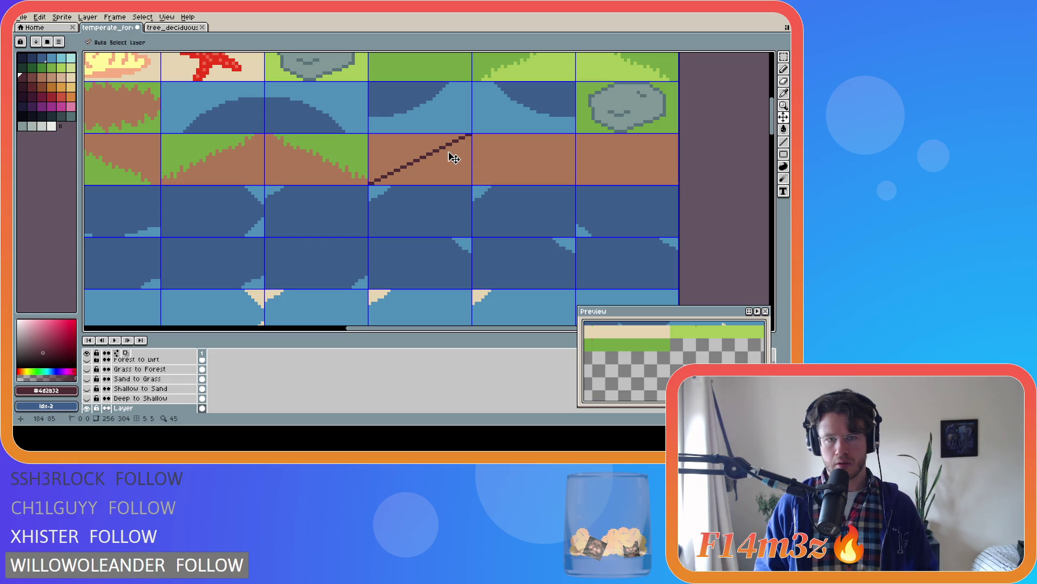
{"action": "key", "text": "l"}
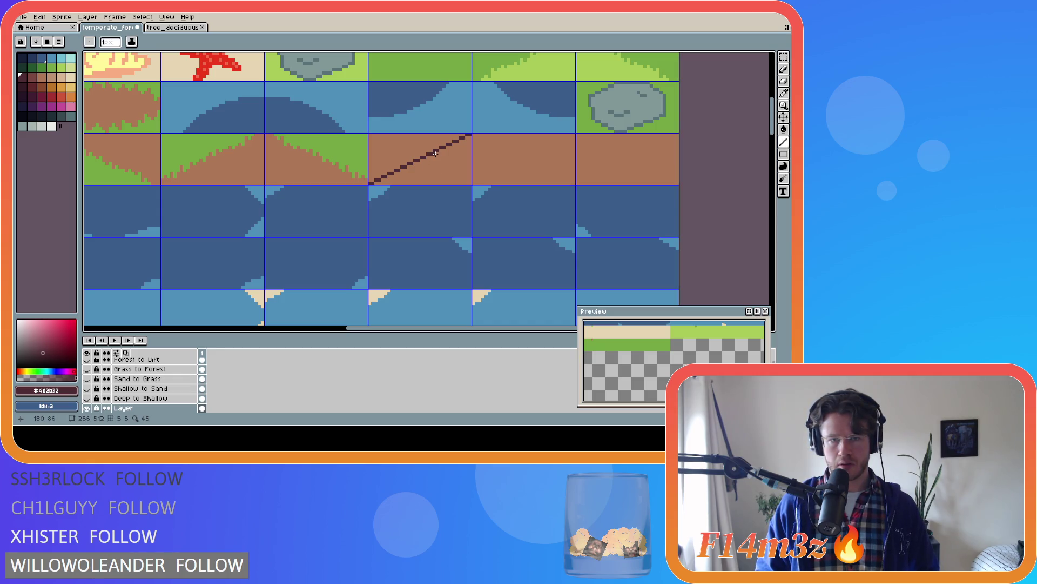
{"action": "left_click_drag", "start_coordinate": [435, 153], "coordinate": [410, 165]}
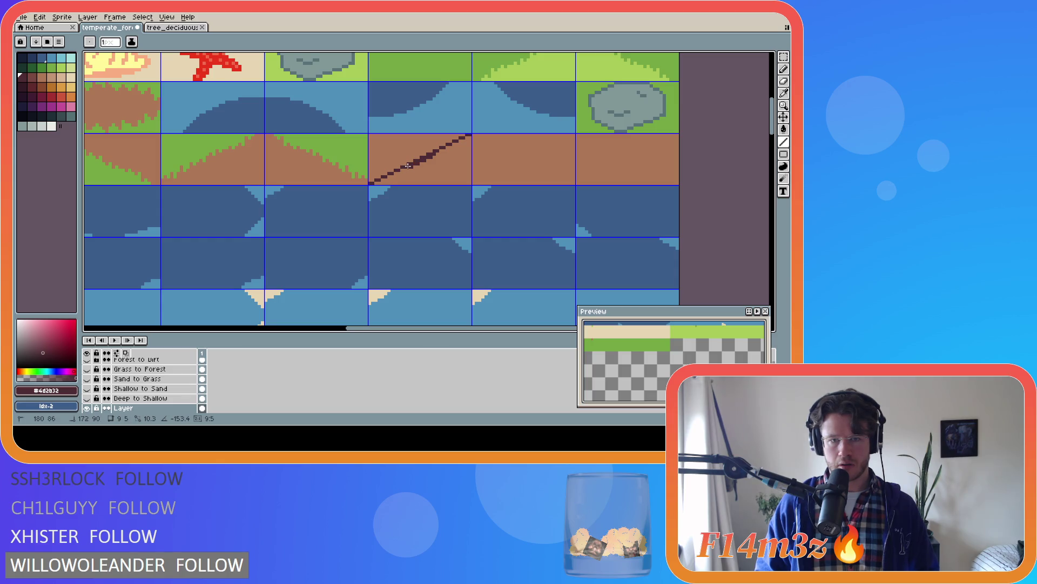
{"action": "mouse_move", "coordinate": [408, 165]}
{"action": "left_mouse_down"}
{"action": "mouse_move", "coordinate": [438, 153]}
{"action": "mouse_move", "coordinate": [410, 167]}
{"action": "left_mouse_up"}
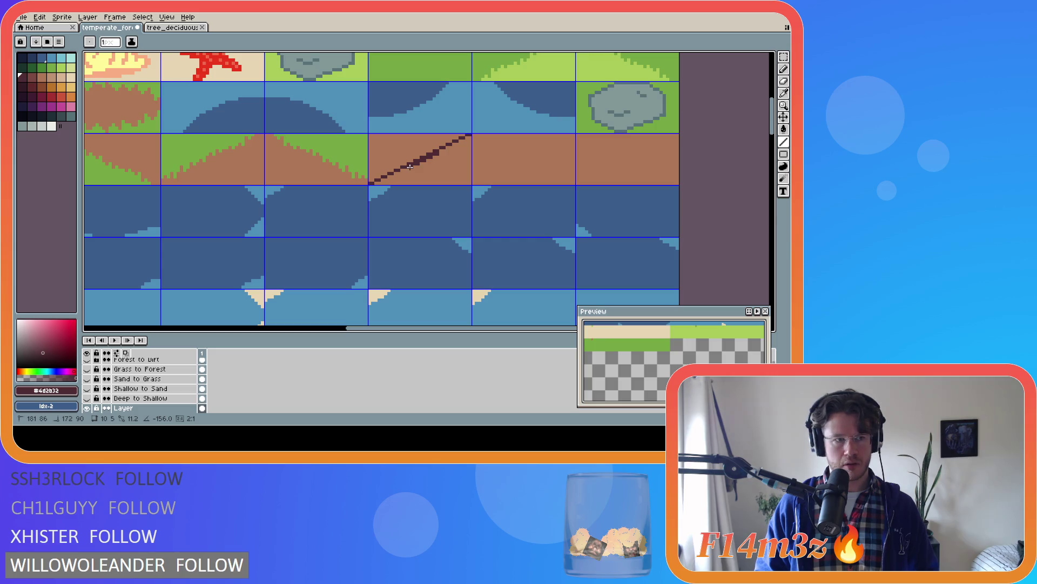
{"action": "mouse_move", "coordinate": [410, 167]}
{"action": "left_mouse_down"}
{"action": "mouse_move", "coordinate": [436, 149]}
{"action": "mouse_move", "coordinate": [413, 162]}
{"action": "left_mouse_up"}
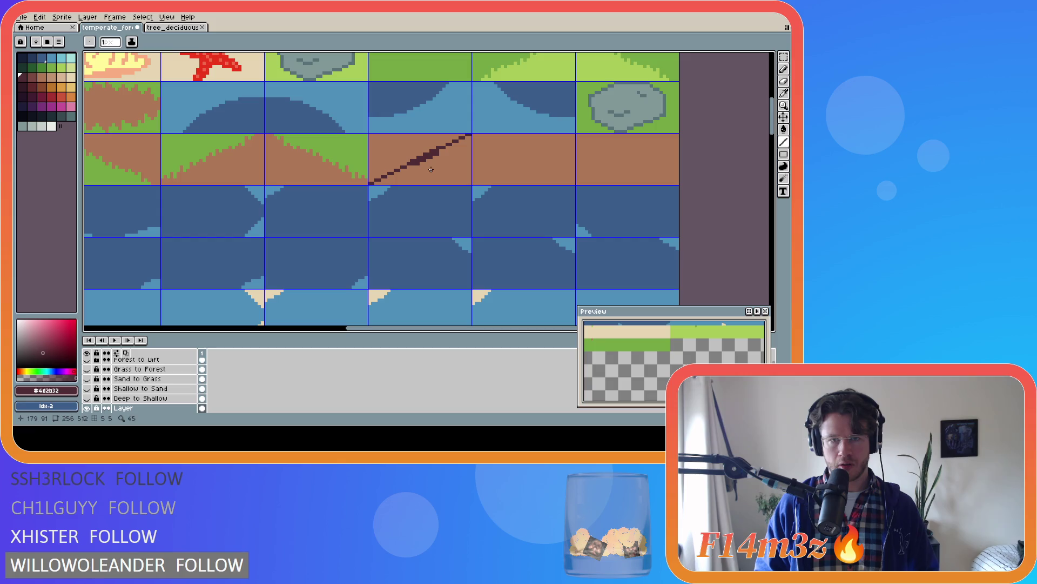
Paint out most of the dark diagonal line with the dirt brown colour
{"action": "left_click", "coordinate": [431, 170], "text": "alt"}
{"action": "key", "text": "b"}
{"action": "left_click_drag", "start_coordinate": [438, 147], "coordinate": [470, 135]}
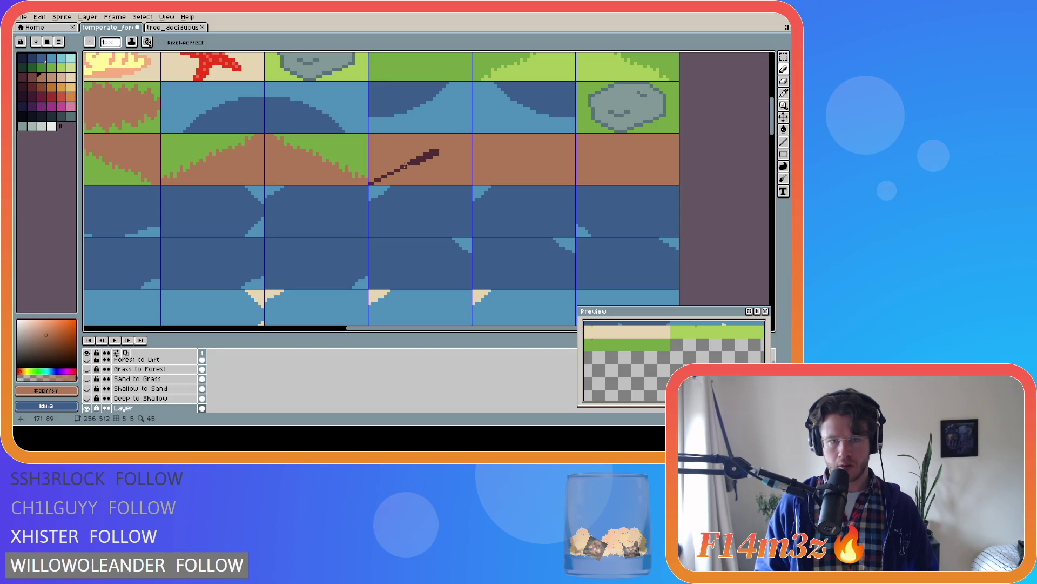
{"action": "left_click", "coordinate": [405, 169]}
{"action": "left_click_drag", "start_coordinate": [404, 169], "coordinate": [367, 184]}
{"action": "left_click", "coordinate": [422, 157], "text": "alt"}
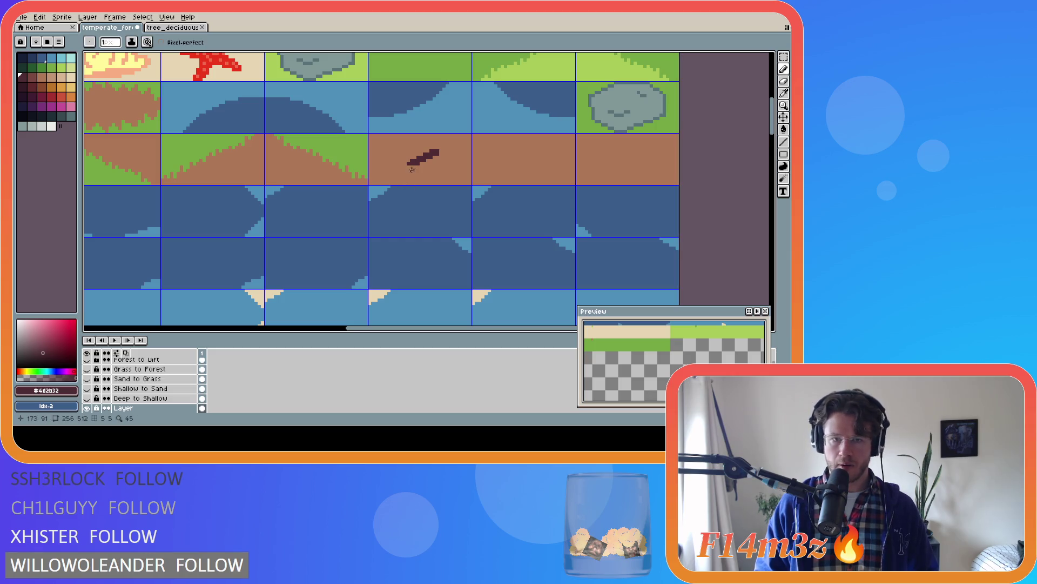
Add a twig angling down-left from the branch, redoing the first attempt
{"action": "left_click_drag", "start_coordinate": [413, 163], "coordinate": [405, 172]}
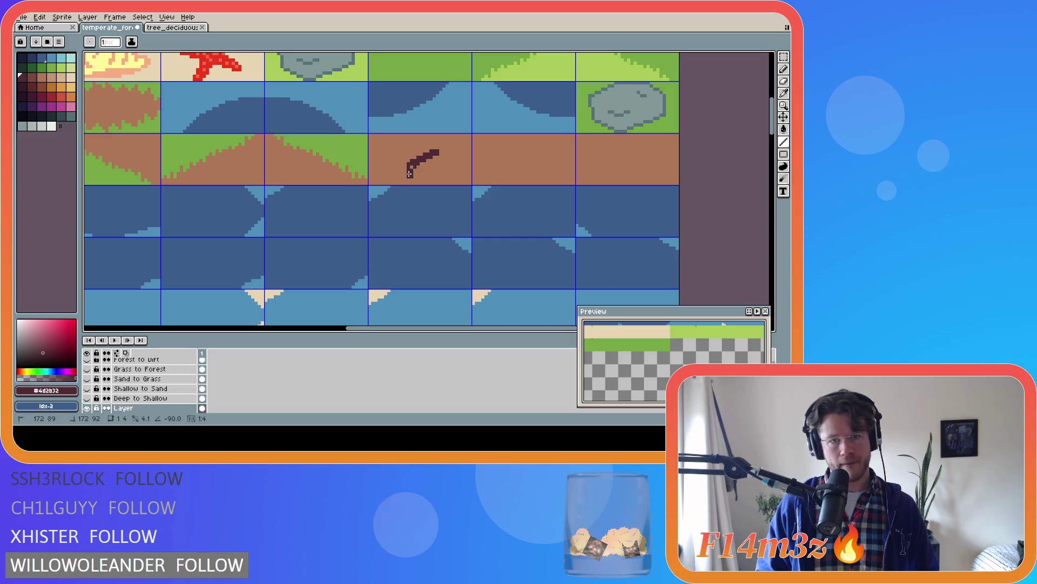
{"action": "key", "text": "ctrl"}
{"action": "key", "text": "ctrl"}
{"action": "key", "text": "ctrl"}
{"action": "key", "text": "ctrl+z"}
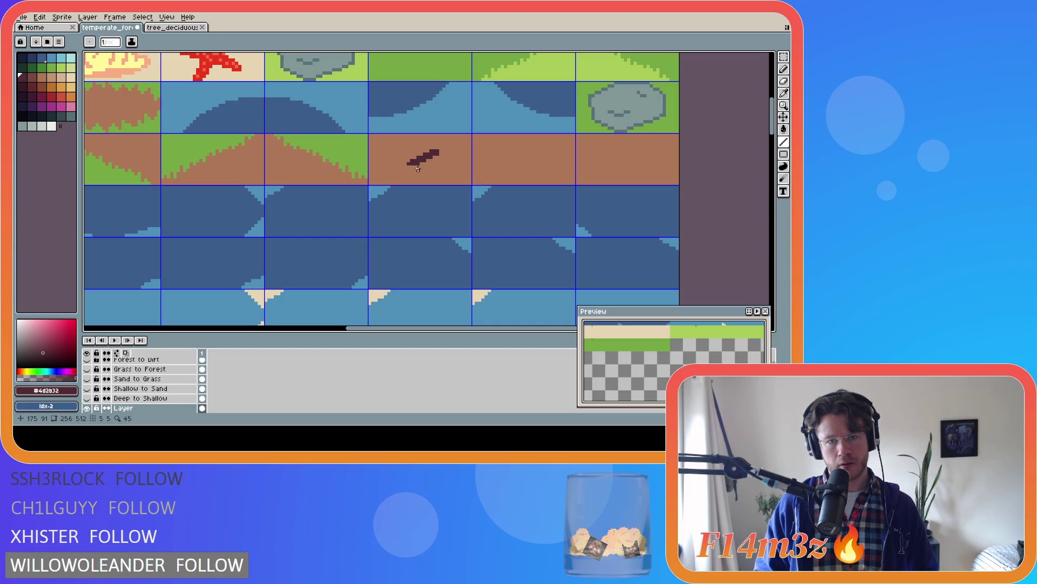
{"action": "left_click_drag", "start_coordinate": [416, 162], "coordinate": [405, 172]}
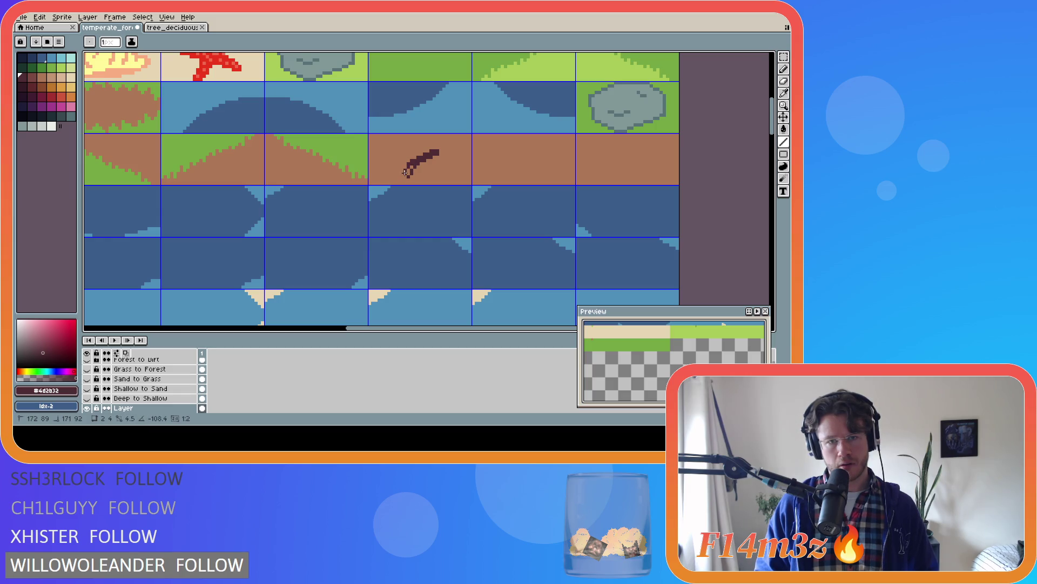
{"action": "left_click_drag", "start_coordinate": [405, 173], "coordinate": [405, 173]}
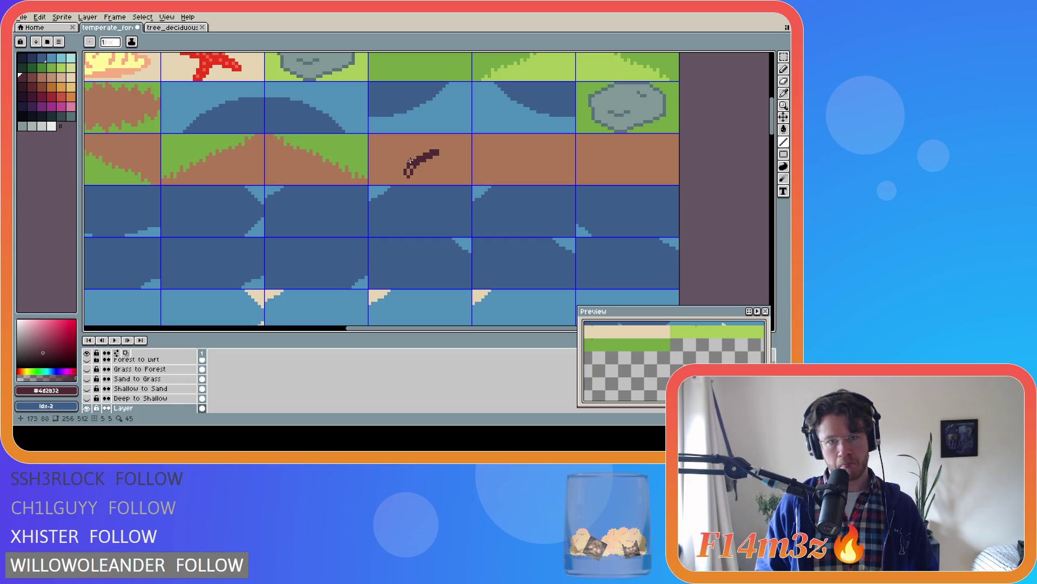
Add twigs extending up-left and leftward from the branch, undoing a stray horizontal stroke
{"action": "left_click_drag", "start_coordinate": [412, 161], "coordinate": [396, 156]}
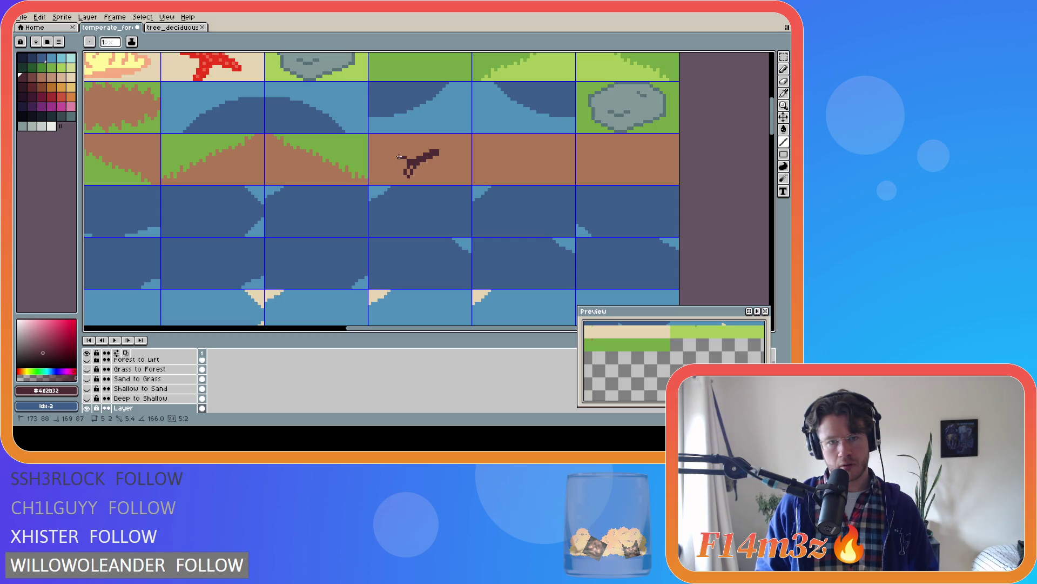
{"action": "left_click_drag", "start_coordinate": [399, 157], "coordinate": [397, 160]}
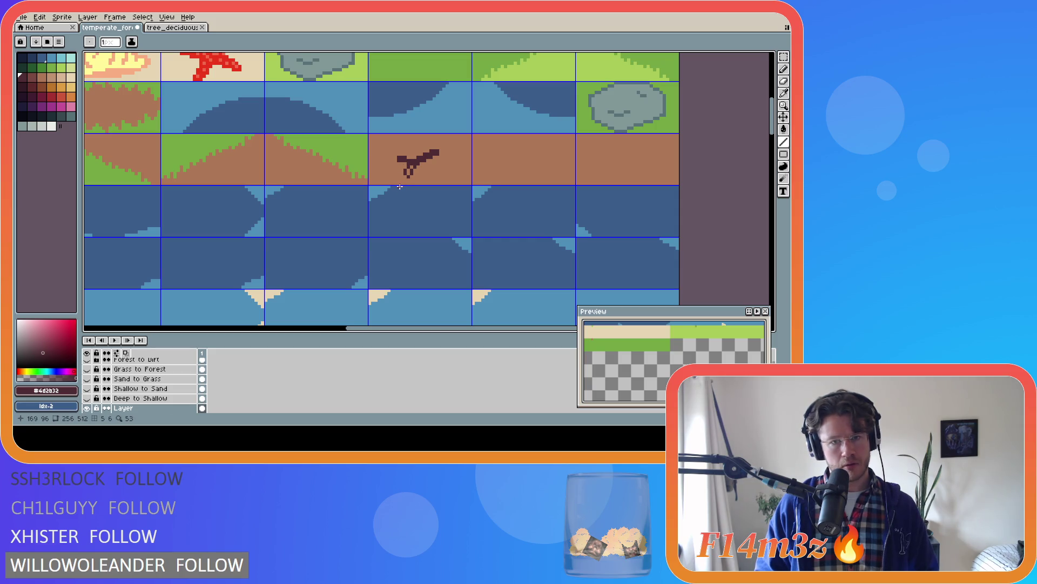
{"action": "left_click_drag", "start_coordinate": [412, 161], "coordinate": [394, 160]}
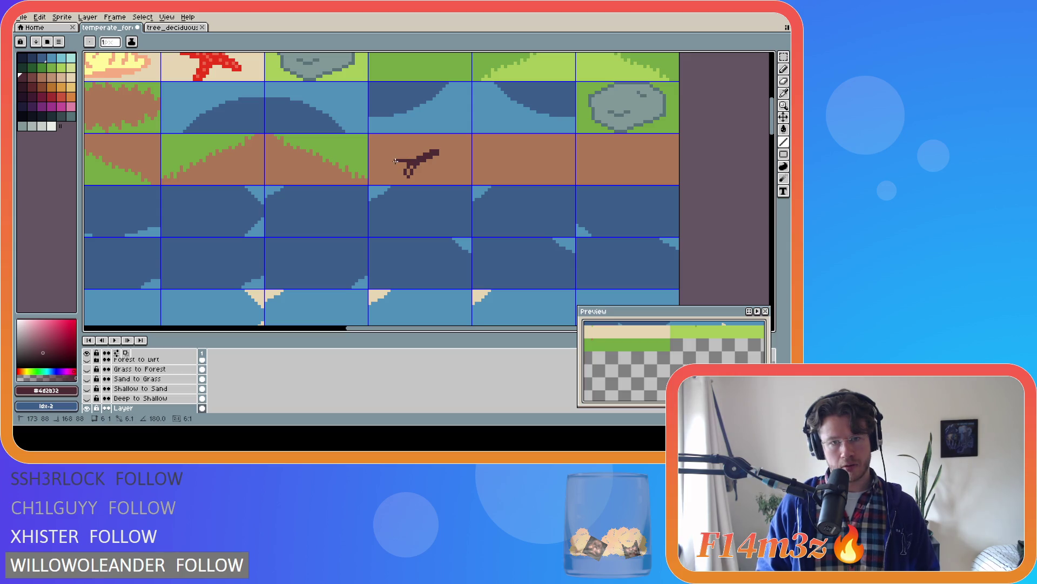
{"action": "left_click_drag", "start_coordinate": [396, 160], "coordinate": [394, 161]}
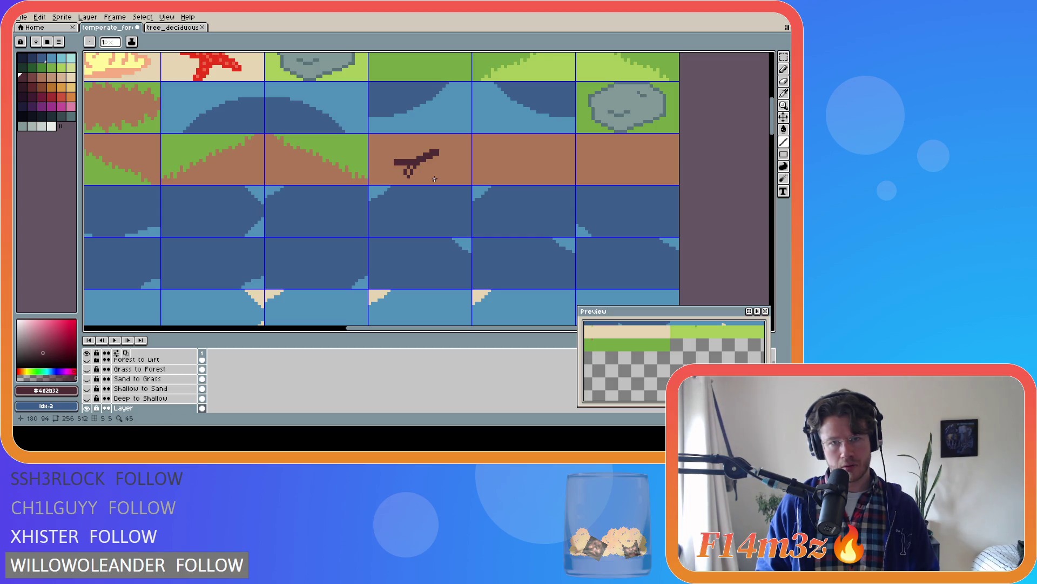
{"action": "key", "text": "ctrl+z"}
{"action": "left_click_drag", "start_coordinate": [409, 162], "coordinate": [395, 159]}
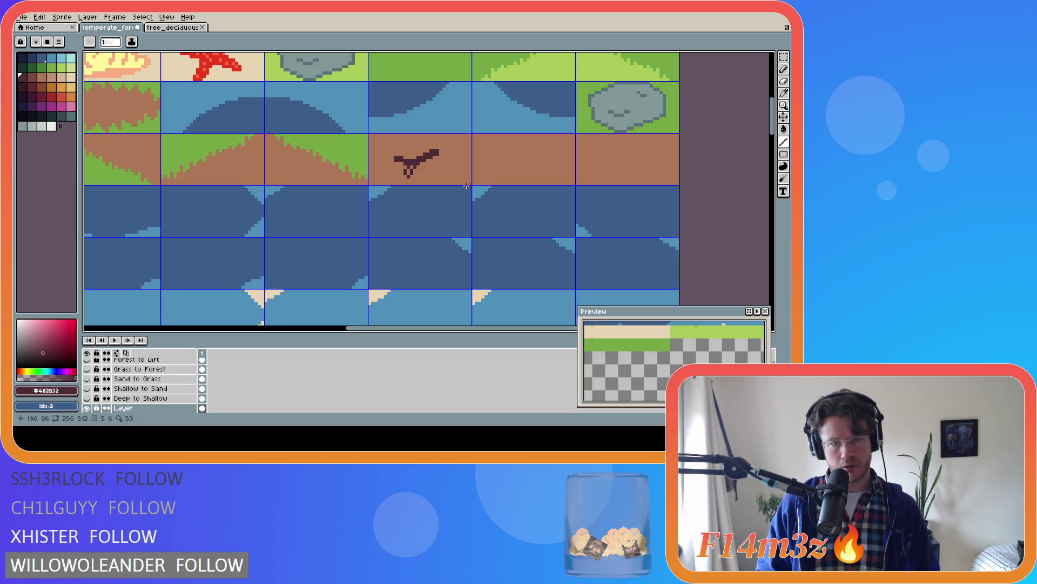
{"action": "key", "text": "b"}
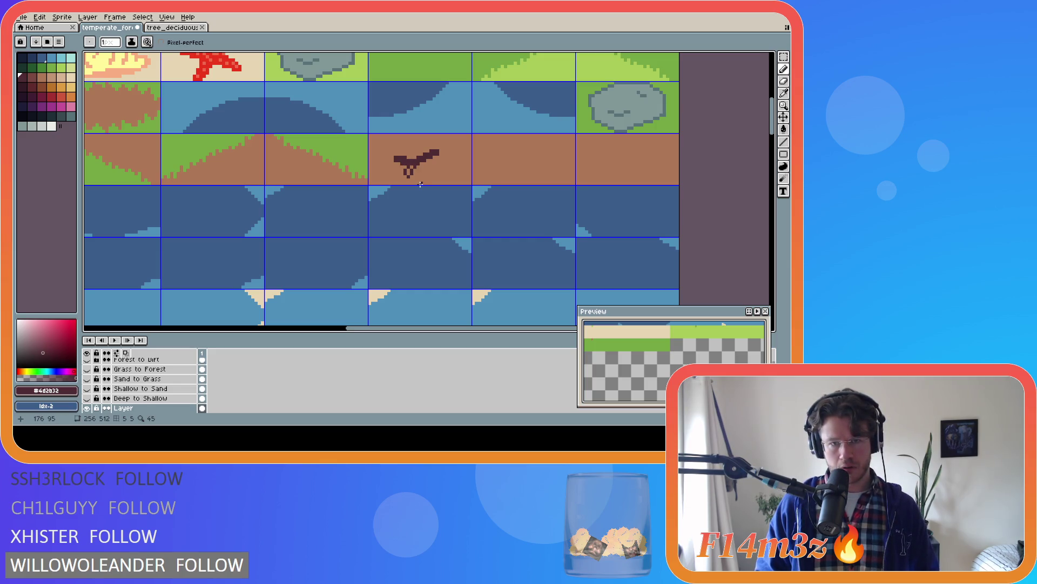
Extend the twig downward, then sample the stump's pale ring colour with the Snow layer hidden
{"action": "left_click", "coordinate": [408, 172]}
{"action": "left_click", "coordinate": [404, 179]}
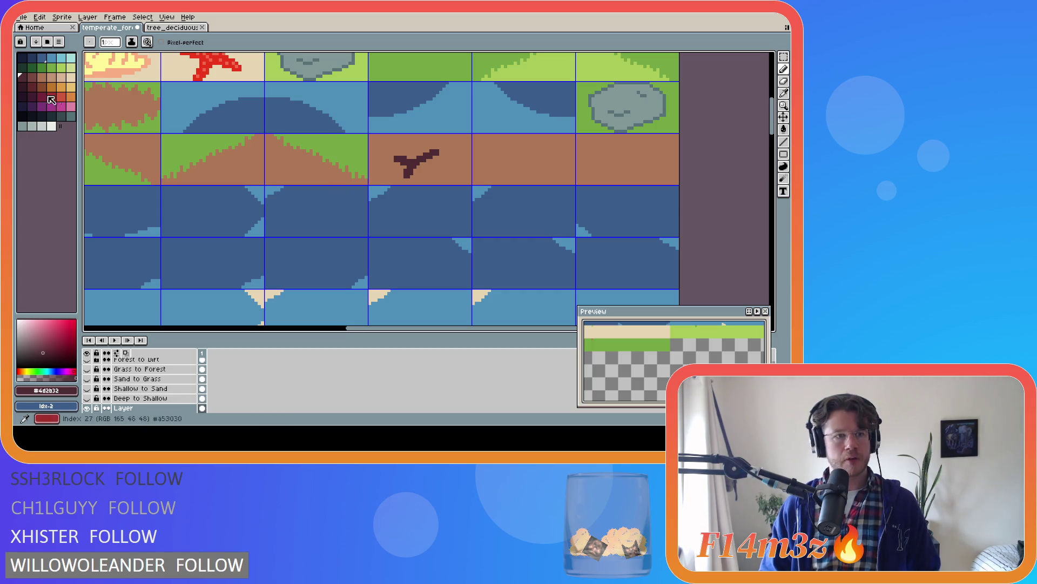
{"action": "left_click", "coordinate": [162, 28]}
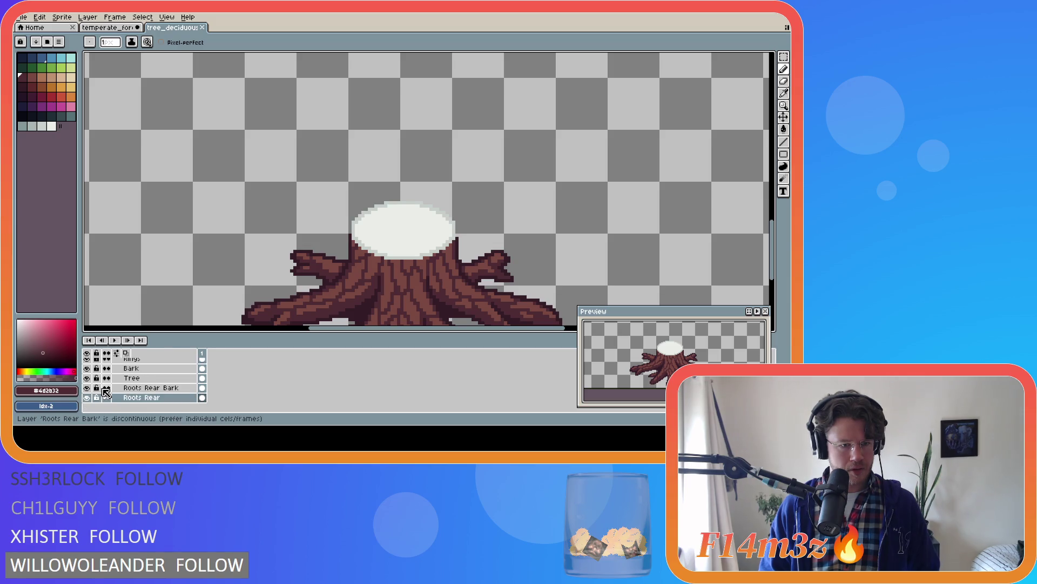
{"action": "scroll", "coordinate": [106, 392], "scroll_direction": "up", "scroll_amount": 2}
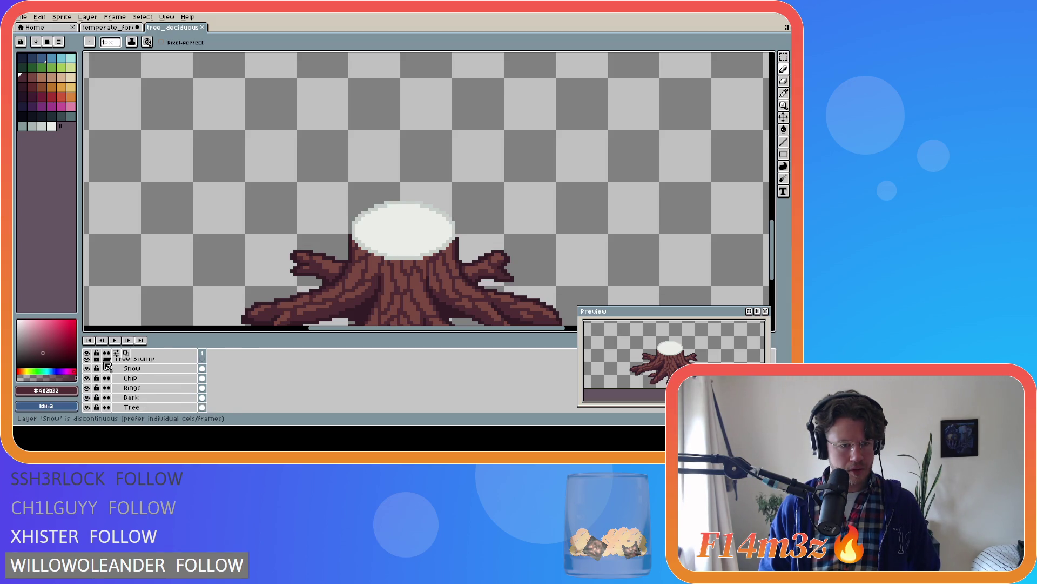
{"action": "left_click", "coordinate": [86, 368]}
{"action": "key", "text": "i"}
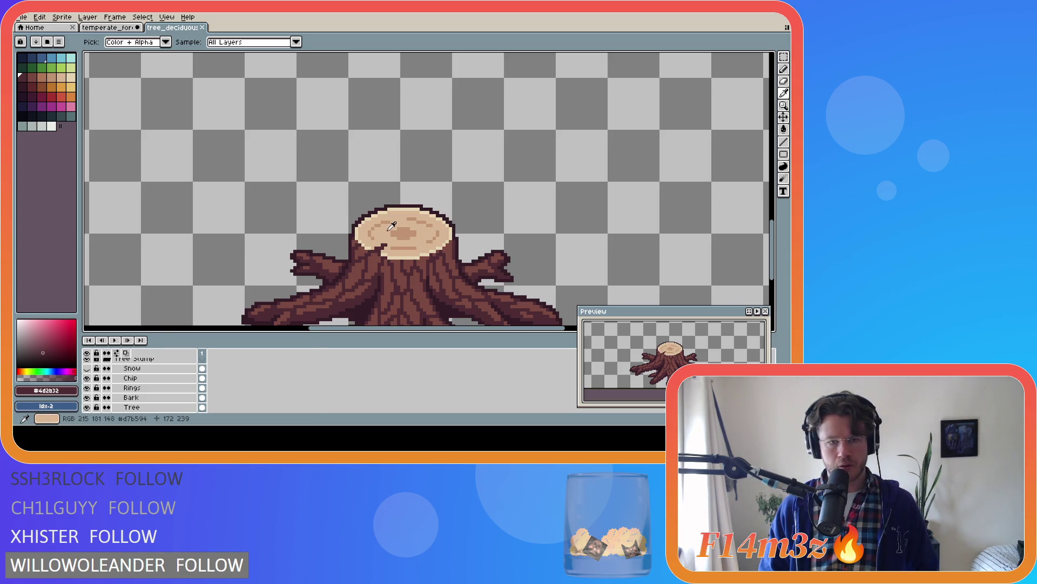
{"action": "left_click", "coordinate": [356, 231]}
Back in temperate_forest, paint beige pixels at the branch's cut end
{"action": "key", "text": "b"}
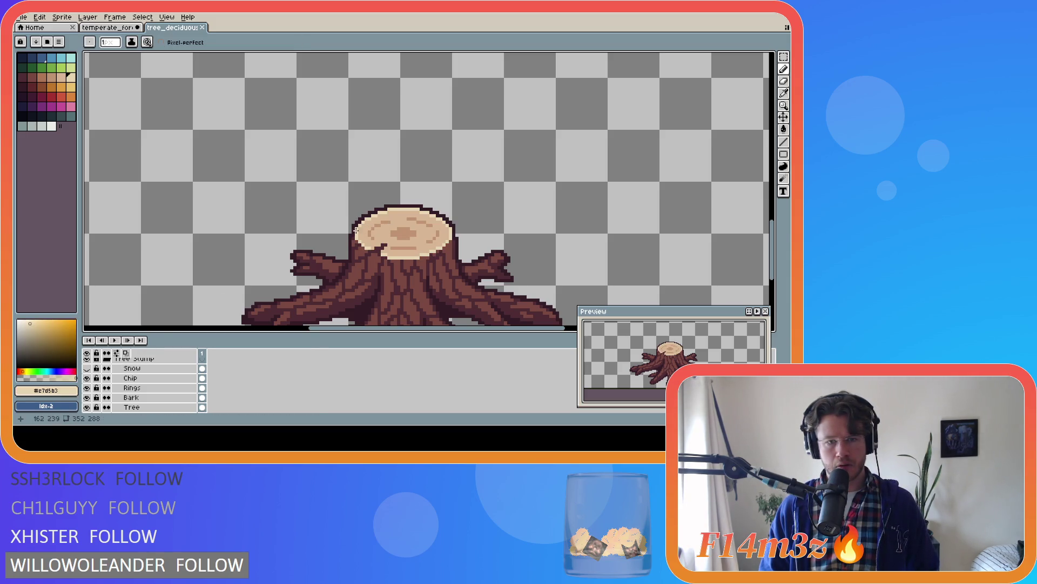
{"action": "left_click", "coordinate": [110, 16]}
{"action": "left_click", "coordinate": [110, 17]}
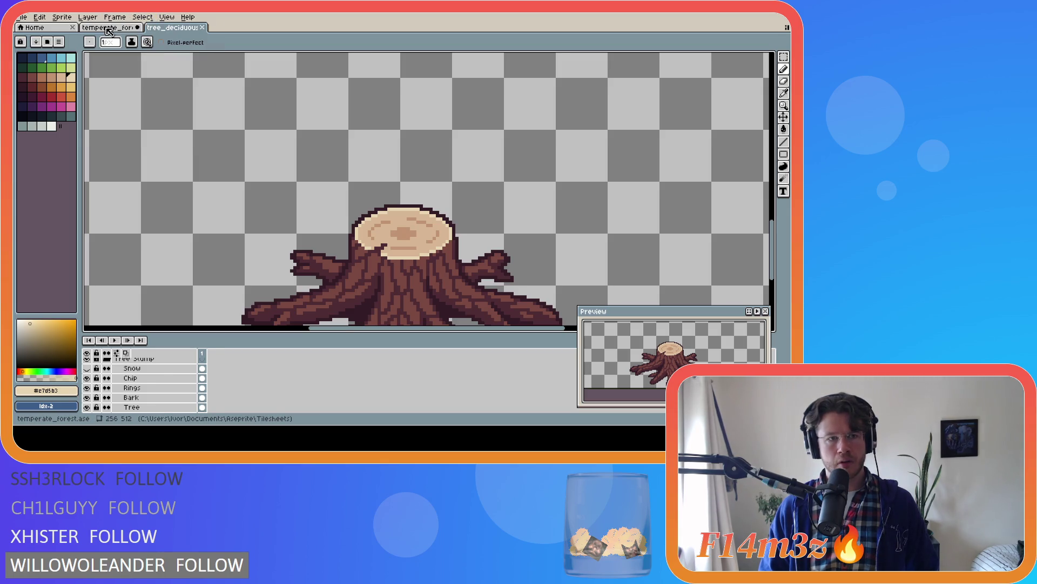
{"action": "left_click", "coordinate": [108, 28]}
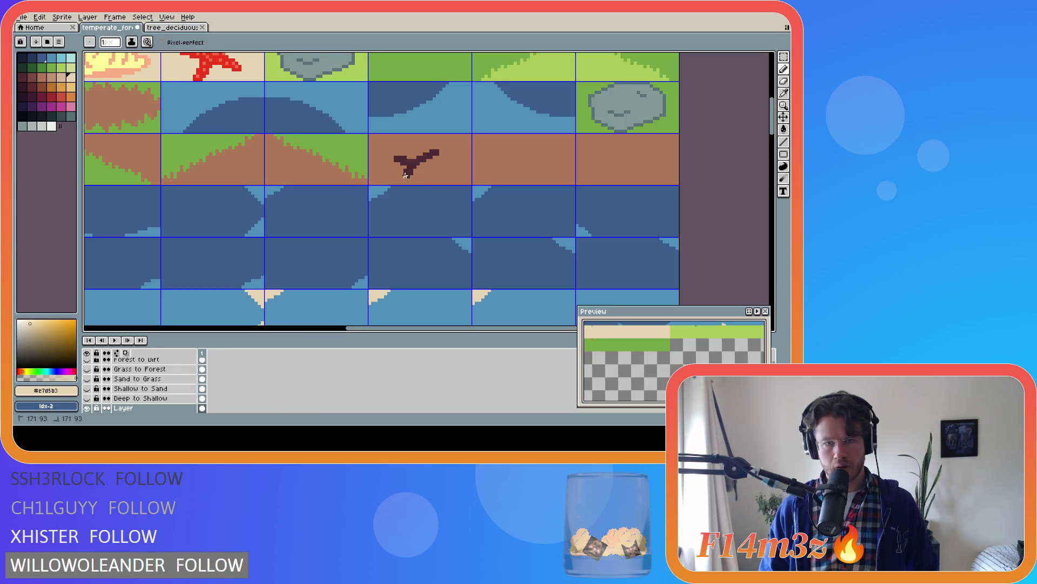
{"action": "left_click", "coordinate": [406, 174]}
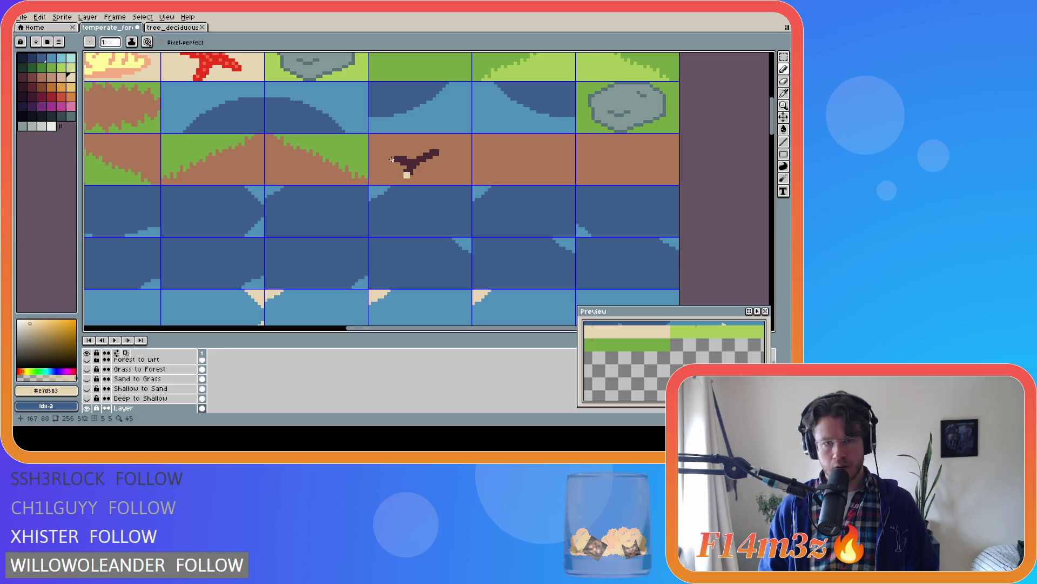
{"action": "left_click", "coordinate": [395, 158]}
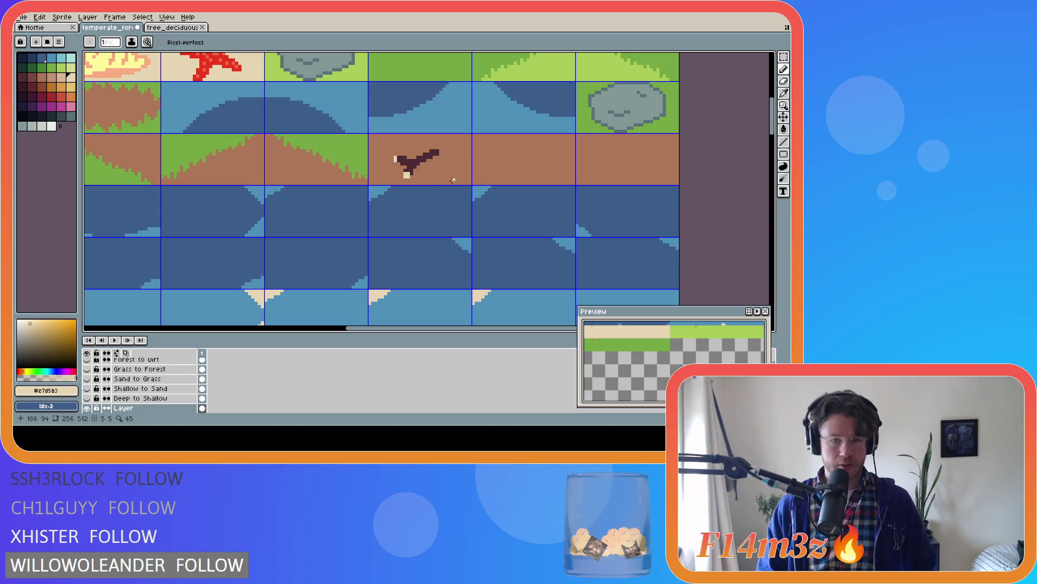
Sample the stump's reddish-brown bark colour and return to the temperate_forest tilesheet
{"action": "left_click", "coordinate": [164, 28]}
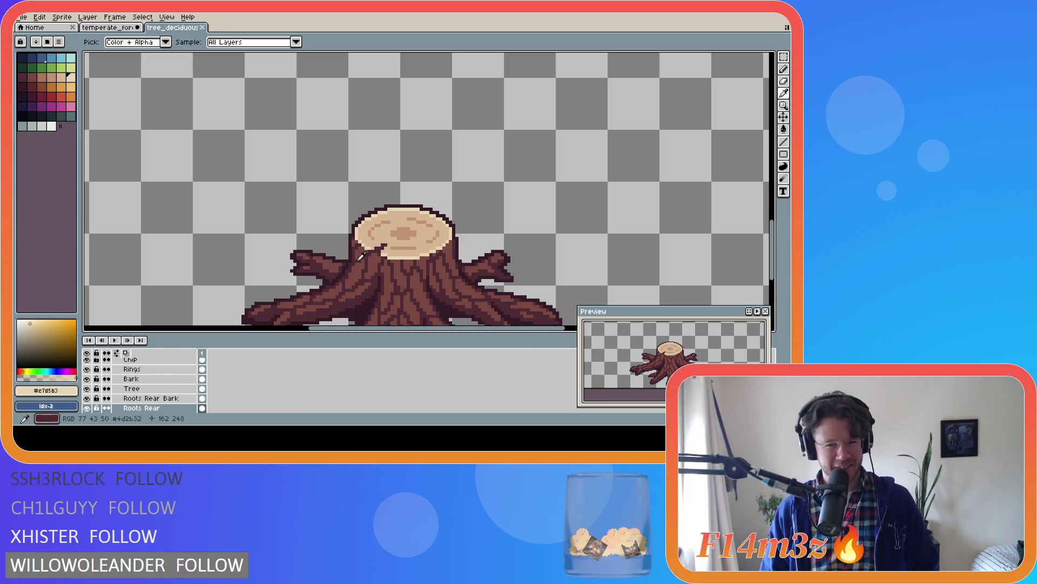
{"action": "left_click", "coordinate": [377, 257], "text": "alt"}
{"action": "key", "text": "ctrl+shift+Tab"}
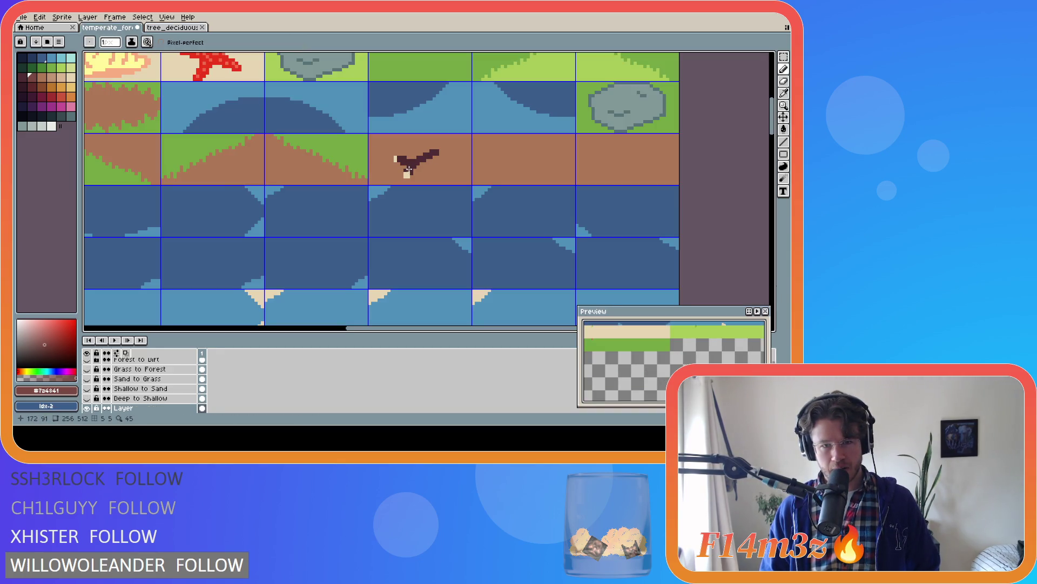
Draw a straight reddish-brown highlight along the branch's upper edge, plus one extra pixel
{"action": "key", "text": "shift"}
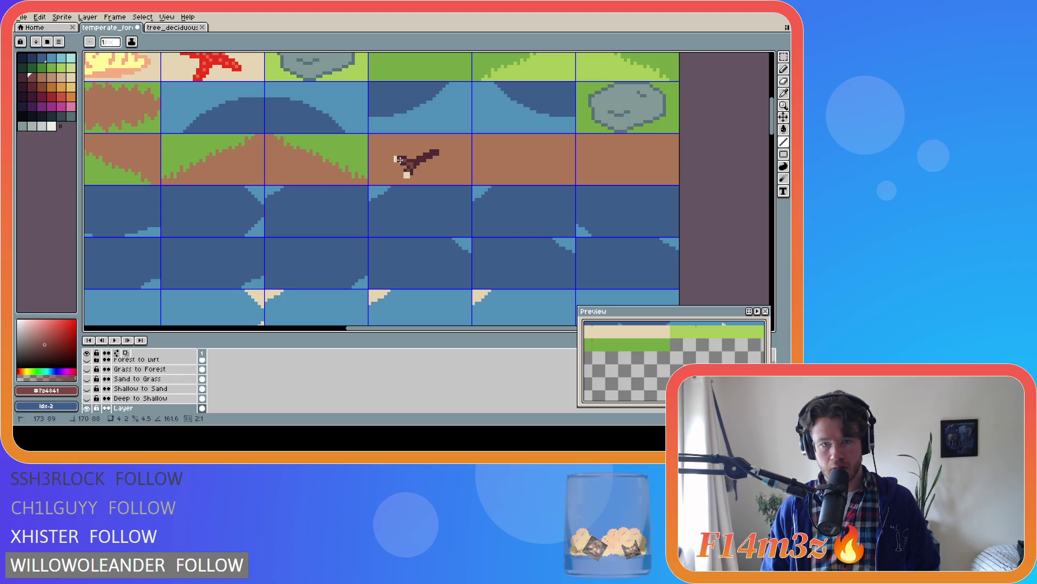
{"action": "key", "text": "shift"}
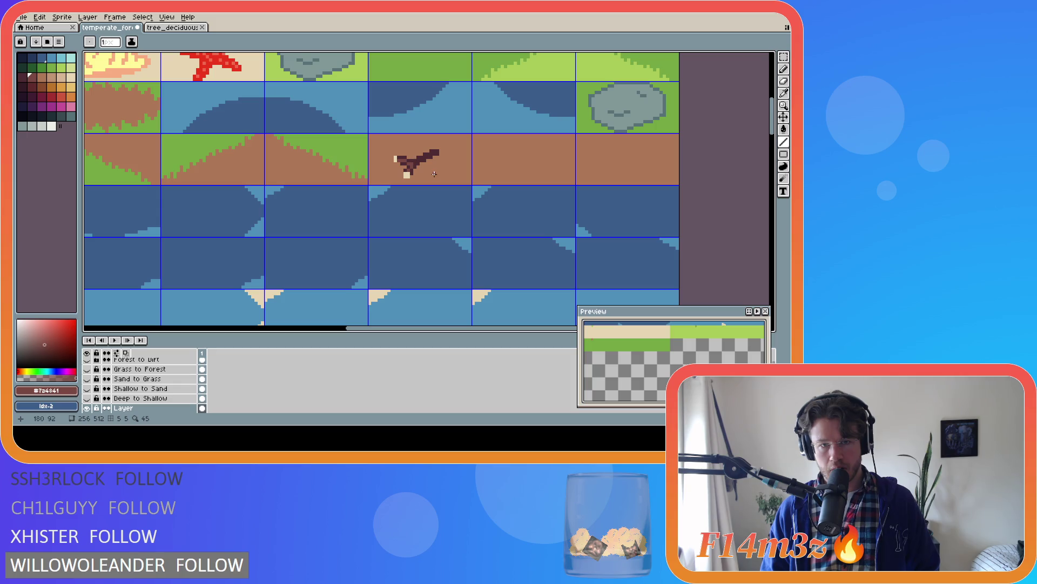
{"action": "left_click_drag", "start_coordinate": [414, 165], "coordinate": [437, 152]}
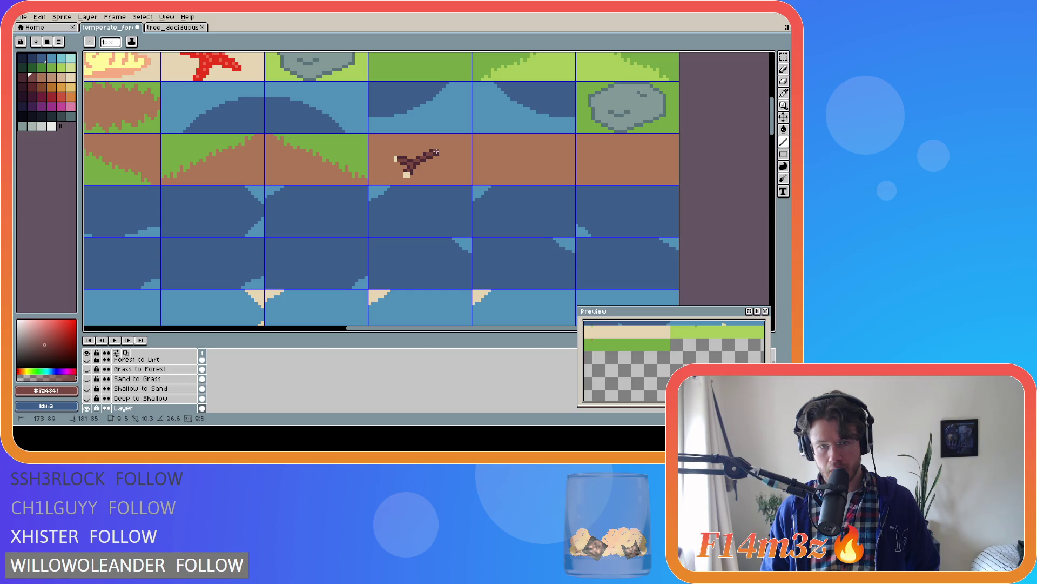
{"action": "left_click_drag", "start_coordinate": [436, 152], "coordinate": [435, 153]}
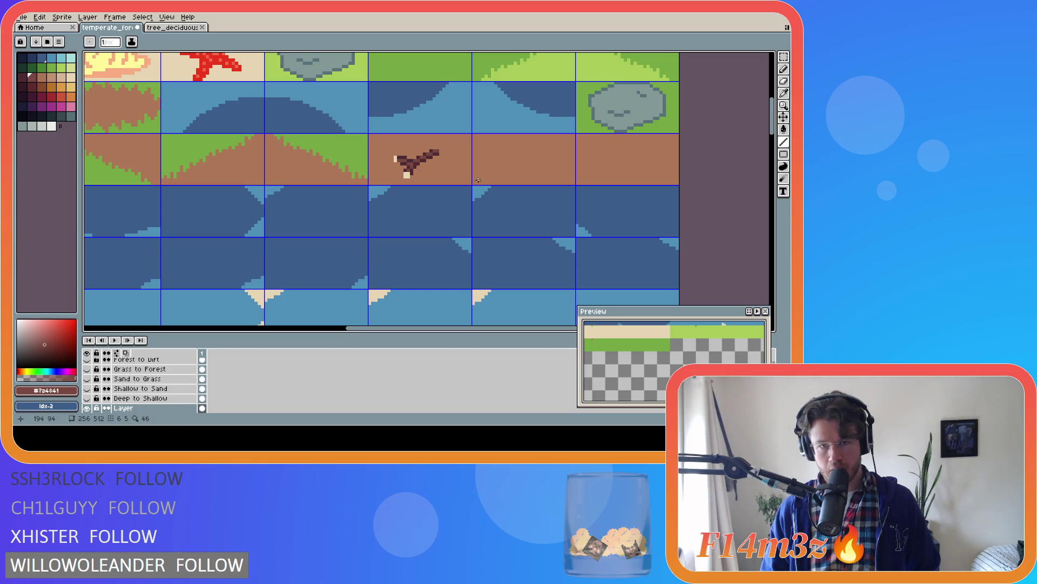
{"action": "key", "text": "b"}
{"action": "left_click", "coordinate": [415, 162]}
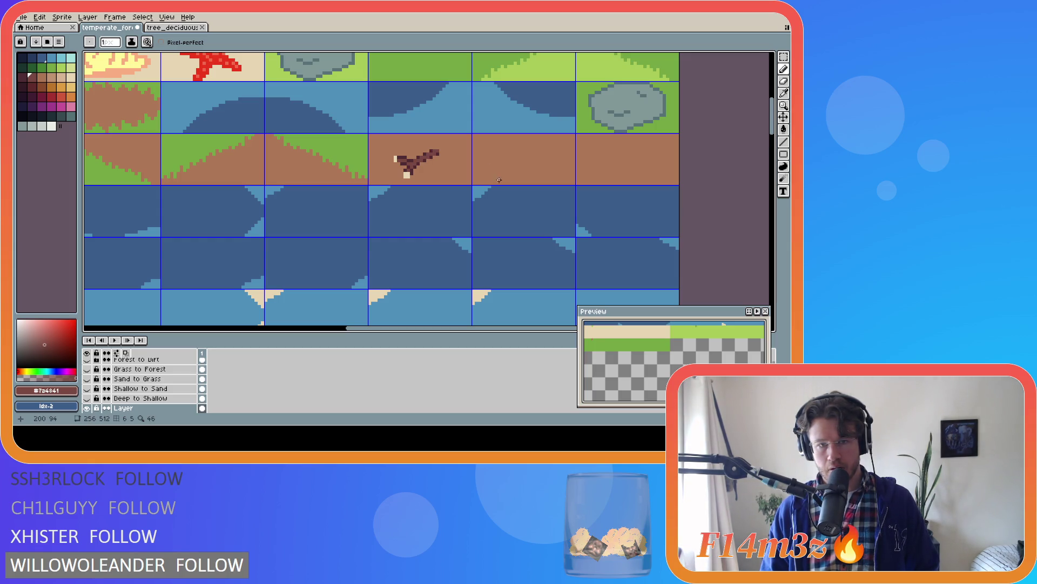
{"action": "key", "text": "v"}
{"action": "key", "text": "b"}
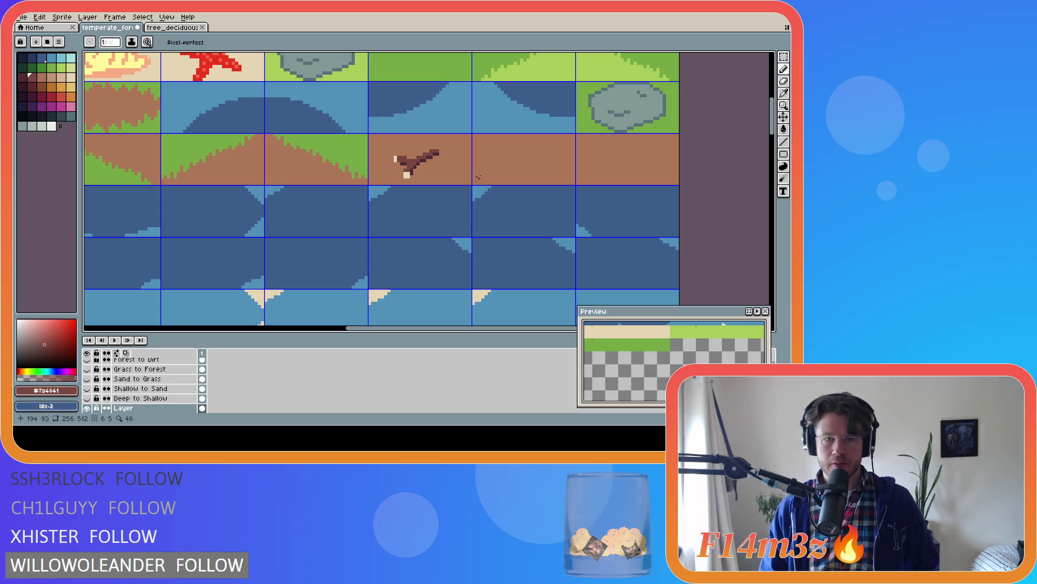
{"action": "scroll", "coordinate": [488, 176], "scroll_direction": "down", "scroll_amount": 5}
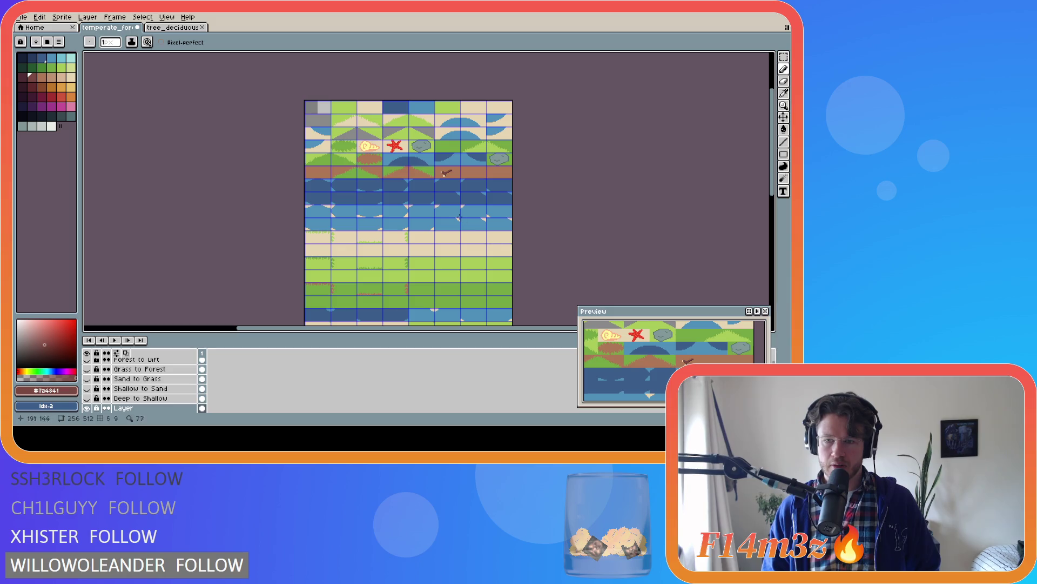
Add a dark pixel at the cut end's corner and a cream pixel above it
{"action": "scroll", "coordinate": [434, 189], "scroll_direction": "up", "scroll_amount": 5}
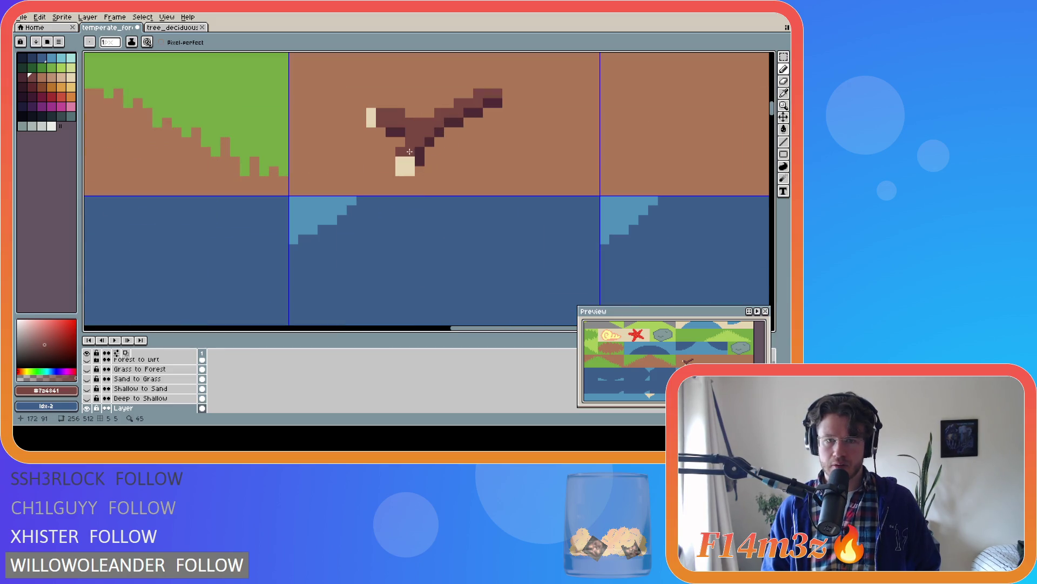
{"action": "left_click", "coordinate": [411, 170]}
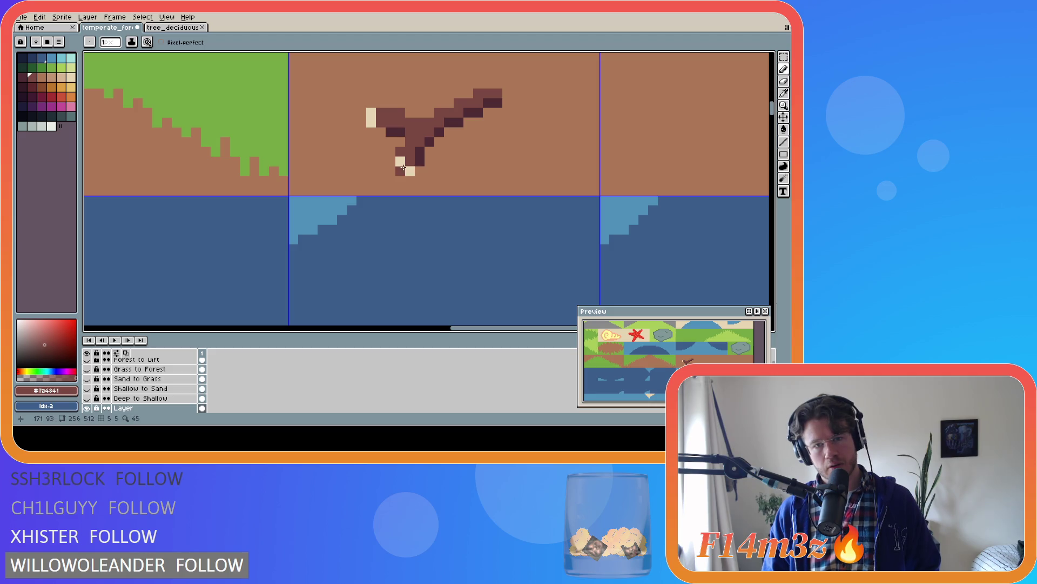
{"action": "right_click", "coordinate": [399, 162]}
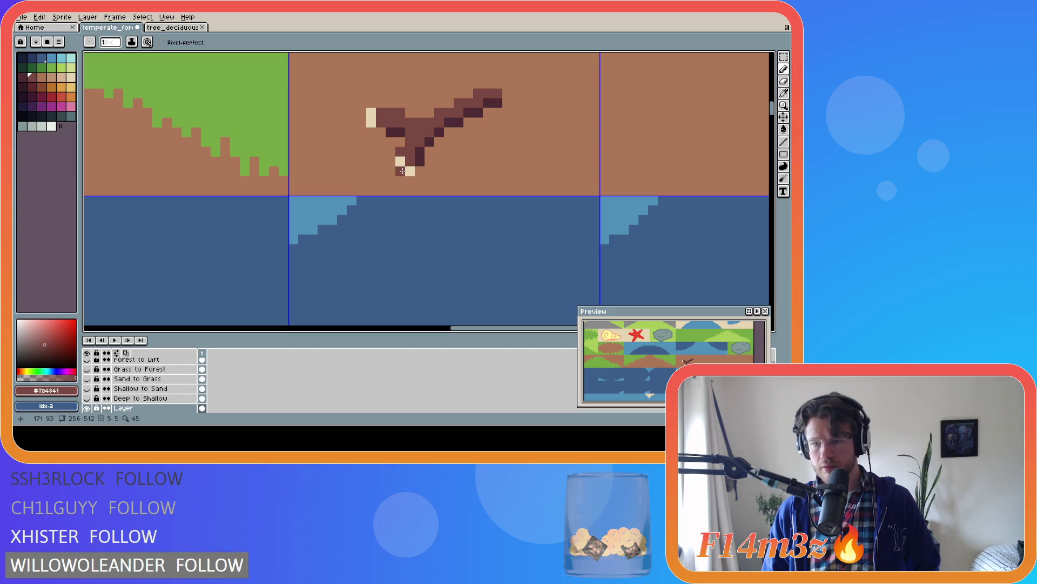
Rework the cut end: fill it with cream, cover its lowest pixels with dirt brown, add cream above
{"action": "left_click", "coordinate": [390, 161]}
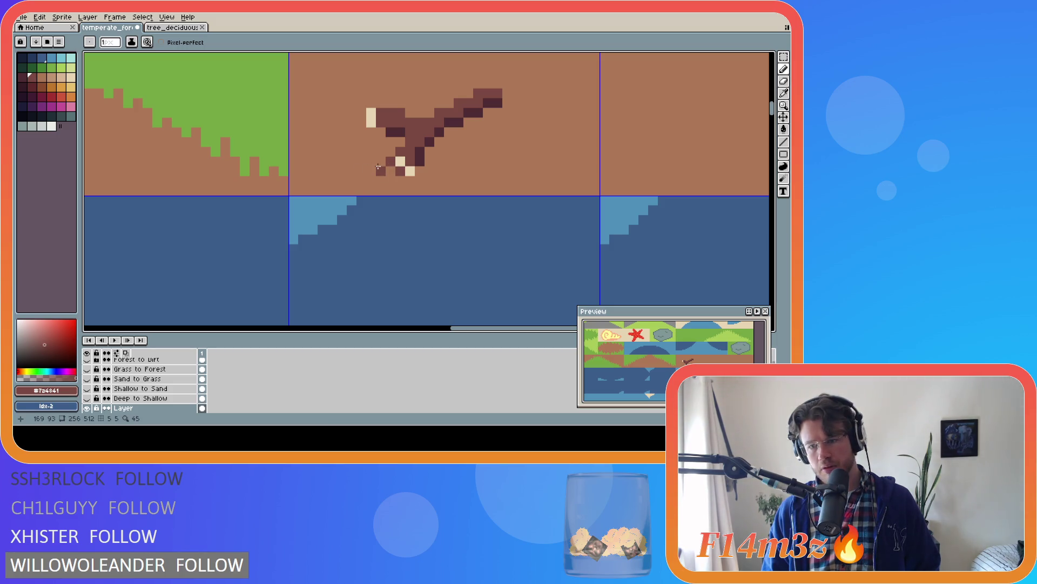
{"action": "left_click_drag", "start_coordinate": [401, 170], "coordinate": [410, 161]}
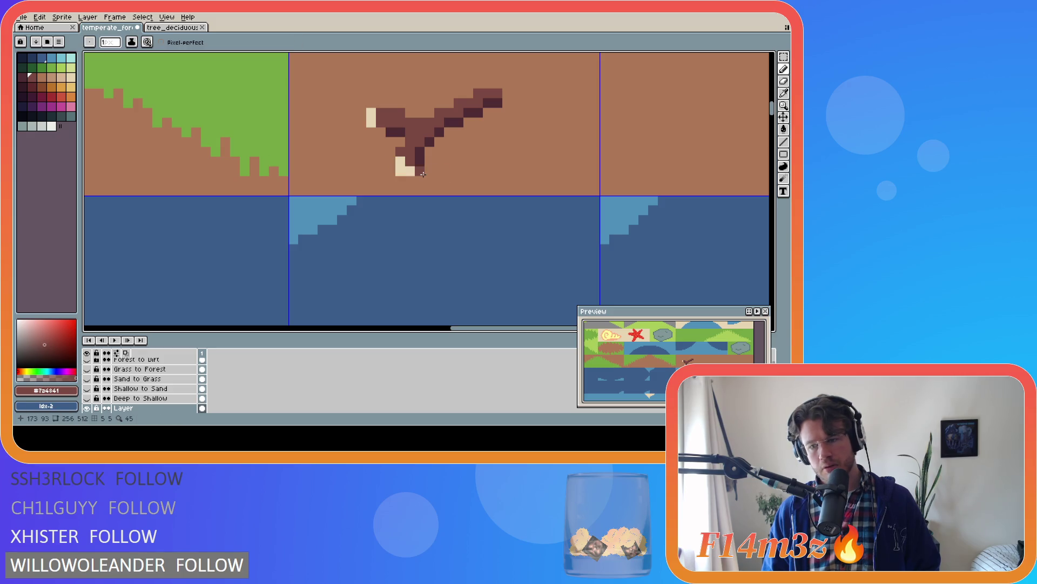
{"action": "left_click", "coordinate": [426, 167], "text": "alt"}
{"action": "left_click_drag", "start_coordinate": [414, 170], "coordinate": [395, 173]}
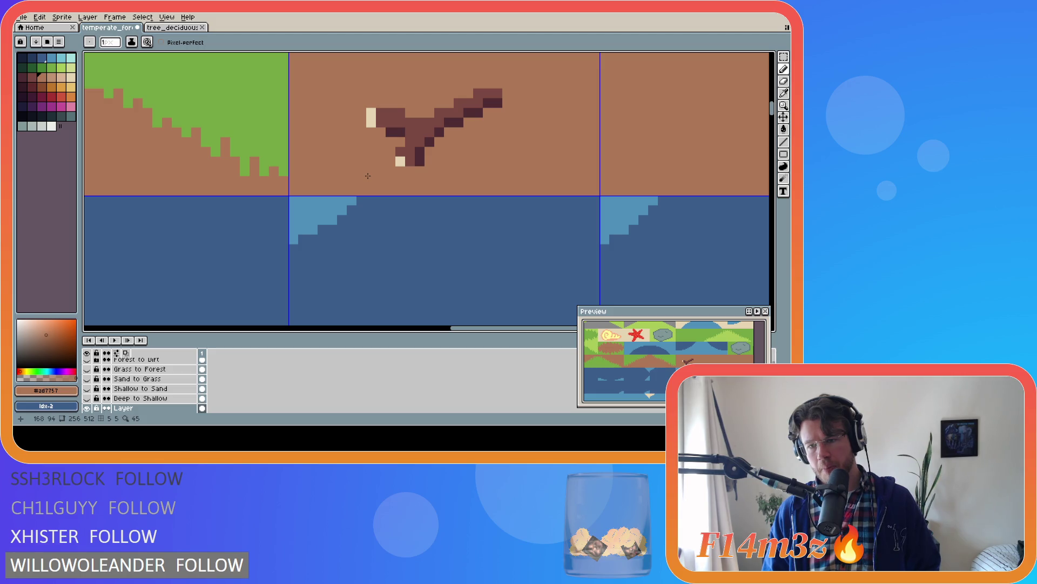
{"action": "left_click", "coordinate": [401, 161], "text": "alt"}
{"action": "left_click", "coordinate": [397, 154]}
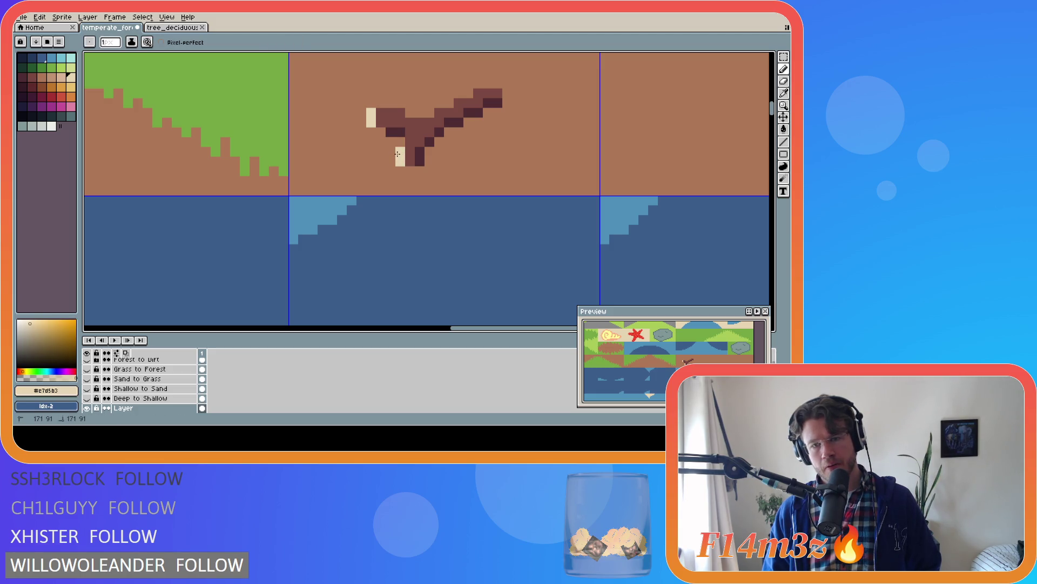
Step back and forth through undo history to compare cut-end shapes
{"action": "key", "text": "v"}
{"action": "key", "text": "ctrl+z"}
{"action": "key", "text": "ctrl+z"}
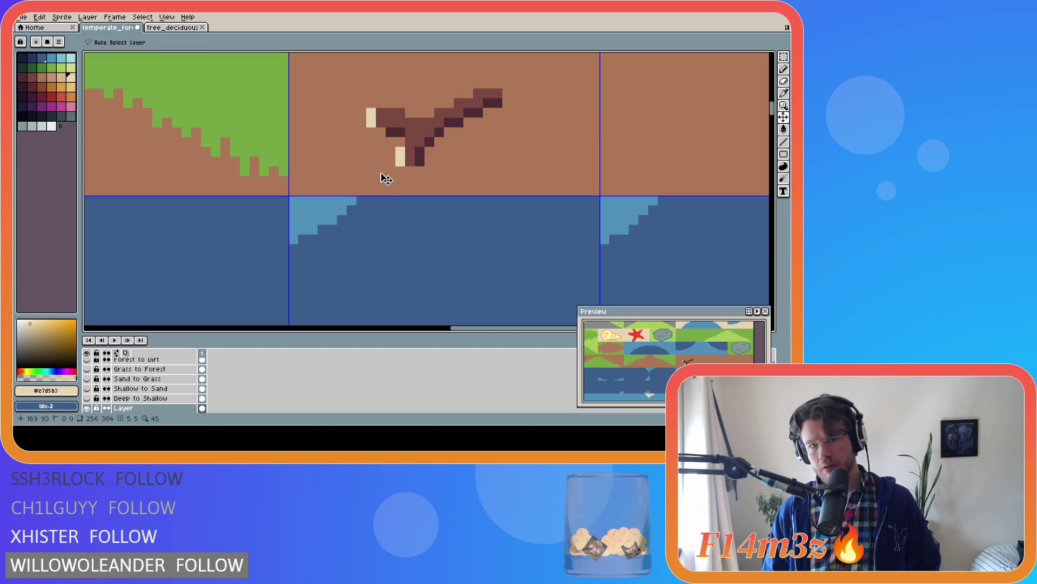
{"action": "key", "text": "ctrl+z"}
{"action": "key", "text": "b"}
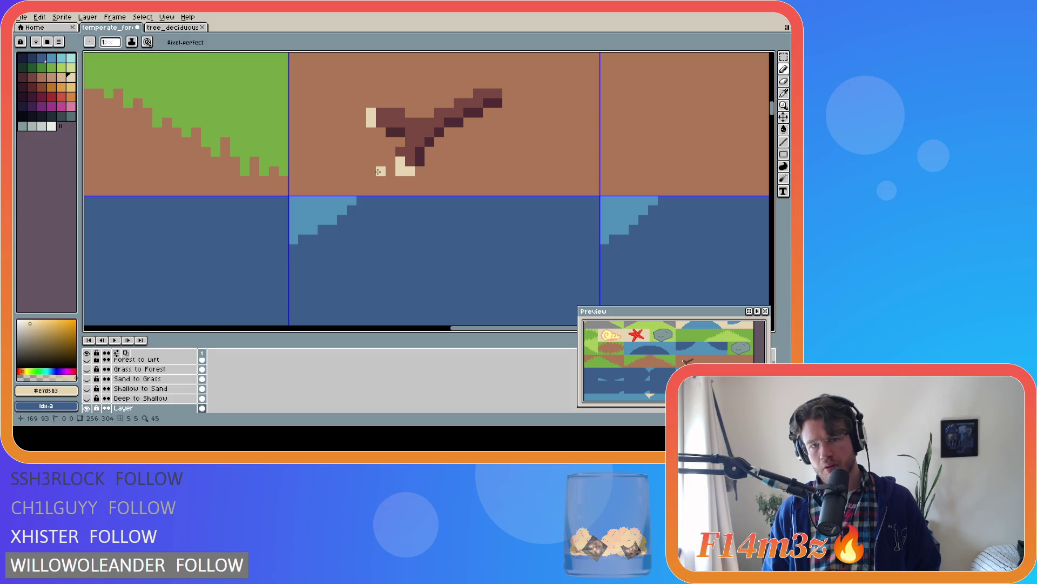
{"action": "key", "text": "ctrl+z"}
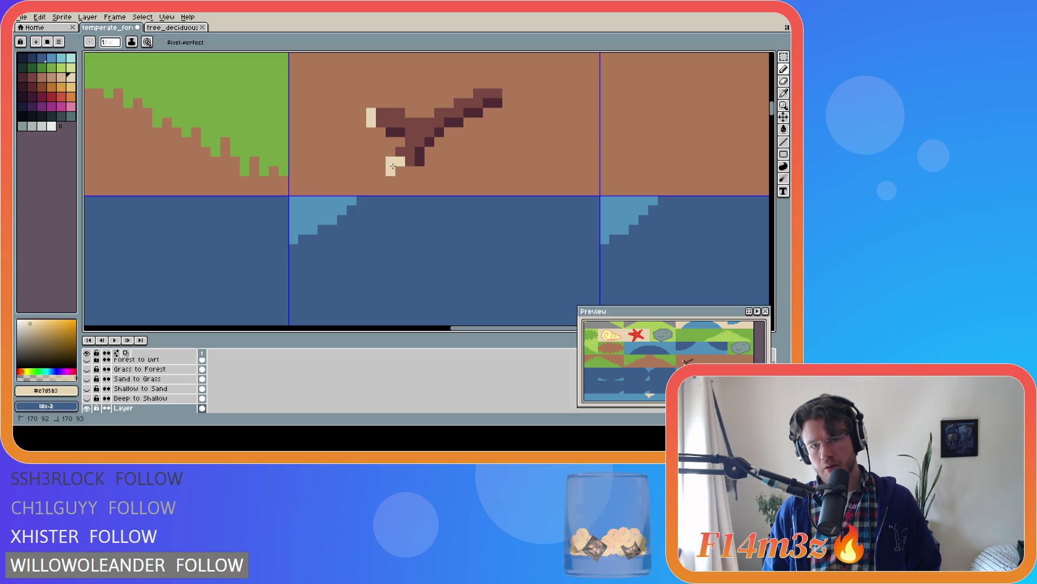
{"action": "key", "text": "ctrl+z"}
{"action": "key", "text": "ctrl+y"}
{"action": "key", "text": "ctrl+y"}
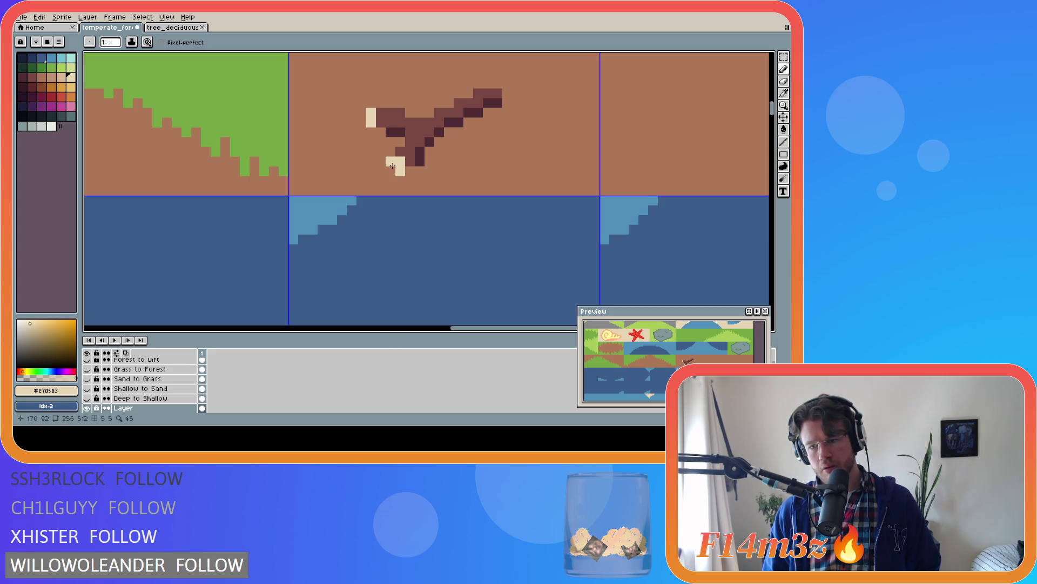
Try reddish-brown and dirt brown on the lower cream pixels, then restore the cream end
{"action": "left_click", "coordinate": [394, 154], "text": "alt"}
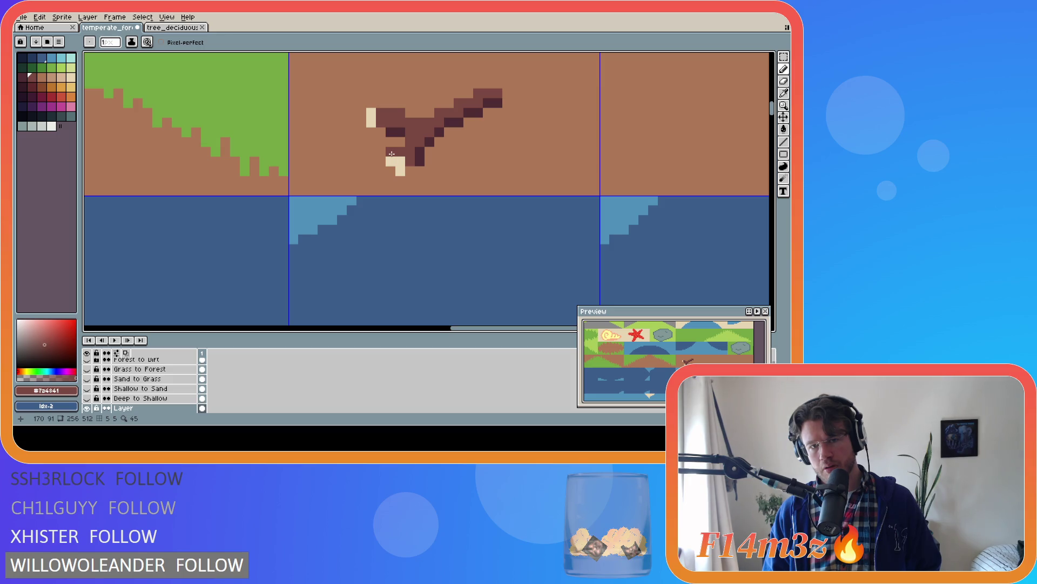
{"action": "left_click", "coordinate": [401, 170]}
{"action": "left_click", "coordinate": [420, 180]}
{"action": "key", "text": "ctrl+z"}
{"action": "key", "text": "ctrl+z"}
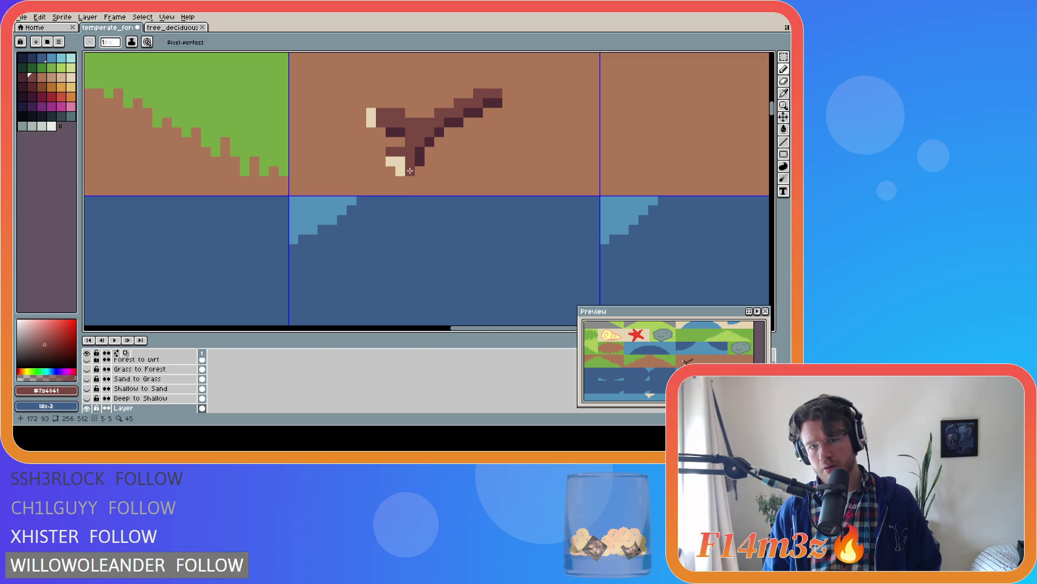
{"action": "left_click", "coordinate": [411, 162], "text": "alt"}
{"action": "left_click", "coordinate": [400, 171]}
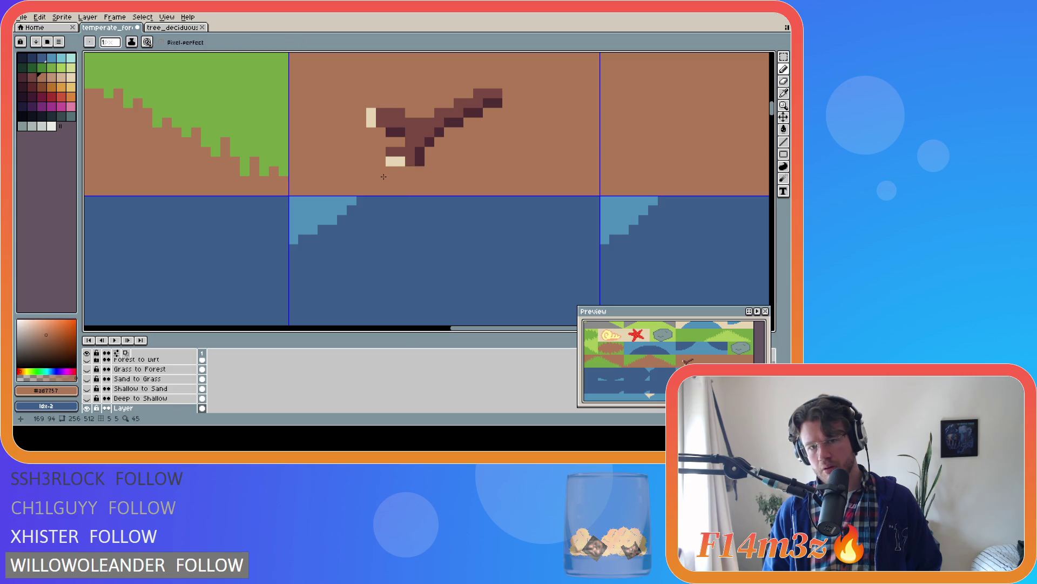
{"action": "key", "text": "ctrl+z"}
{"action": "key", "text": "ctrl+z"}
{"action": "key", "text": "ctrl+z"}
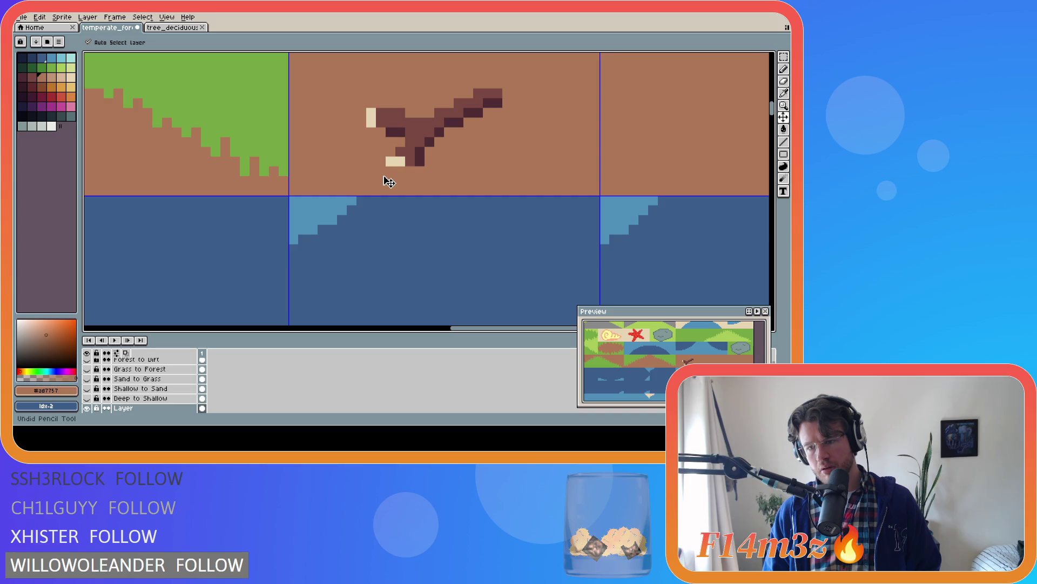
{"action": "key", "text": "ctrl+z"}
{"action": "key", "text": "ctrl+z"}
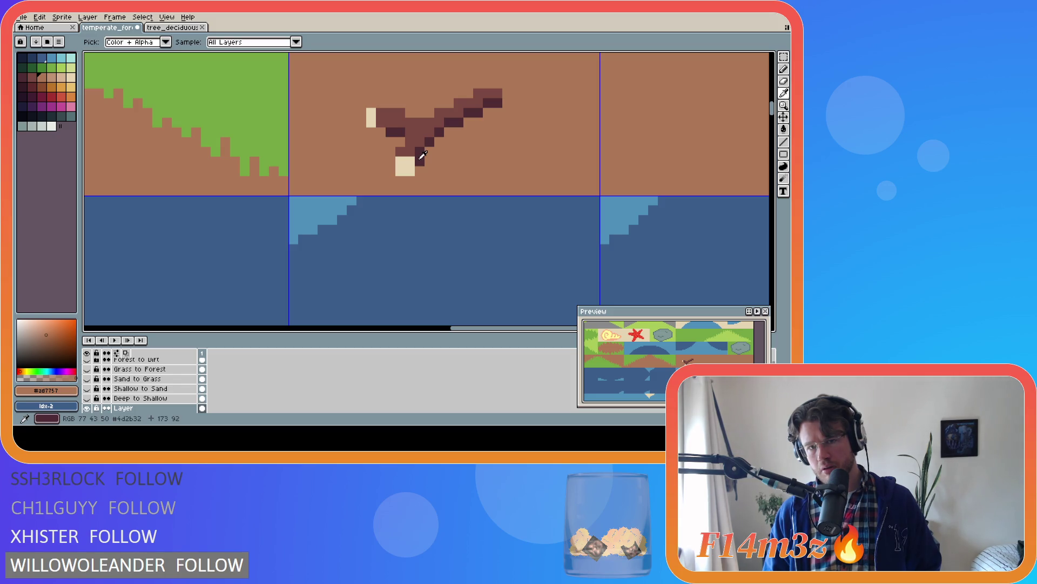
Place a dark brown pixel one row below the cream end, replacing a two-pixel attempt
{"action": "left_click", "coordinate": [417, 160], "text": "alt"}
{"action": "left_click_drag", "start_coordinate": [410, 181], "coordinate": [400, 177]}
{"action": "key", "text": "ctrl+z"}
{"action": "left_click", "coordinate": [399, 190]}
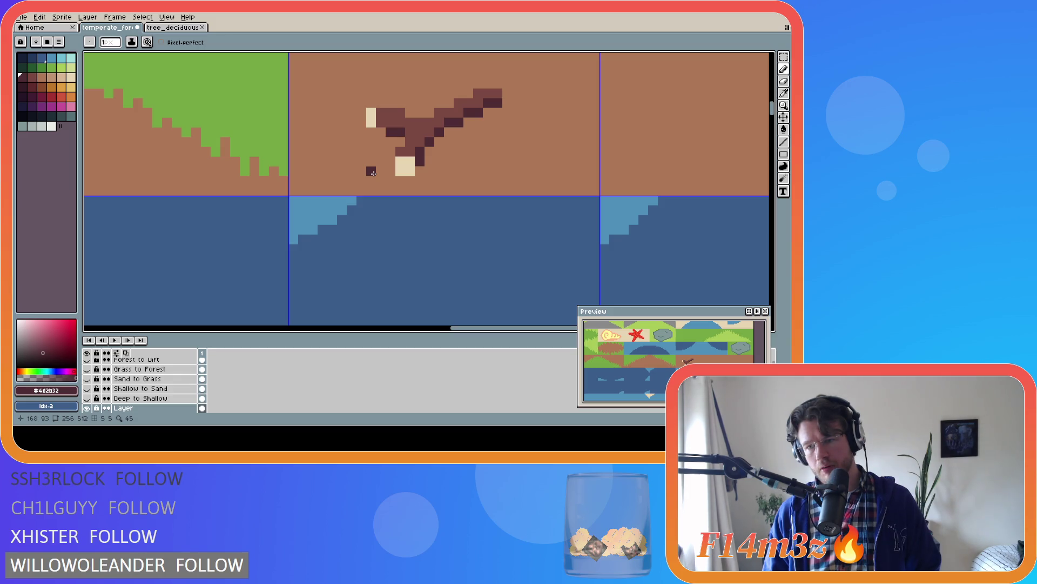
Test painting a cream end pixel dirt brown, then undo it
{"action": "left_click", "coordinate": [401, 152], "text": "alt"}
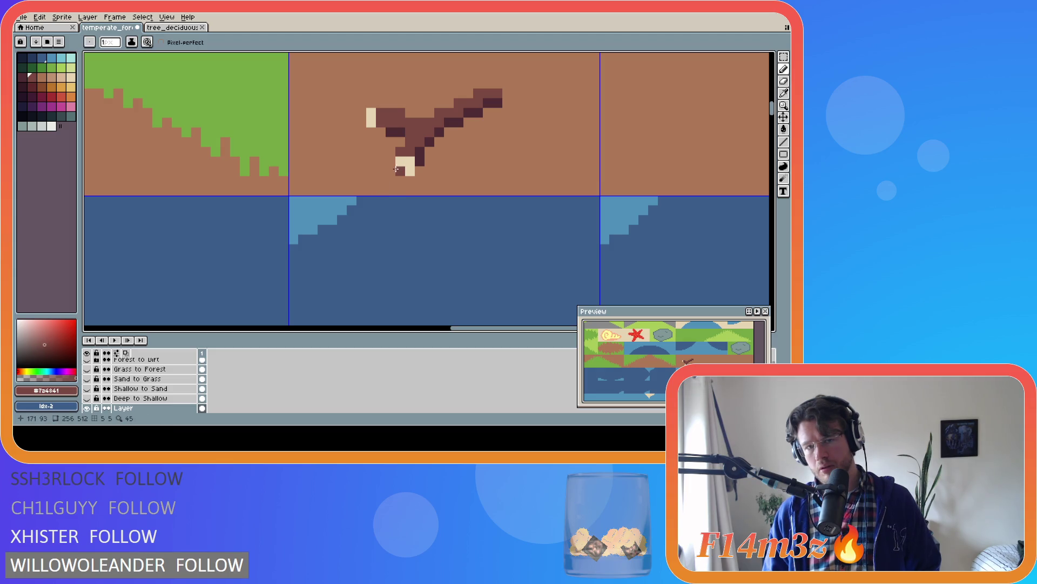
{"action": "left_click", "coordinate": [400, 176], "text": "alt"}
{"action": "left_click", "coordinate": [400, 172]}
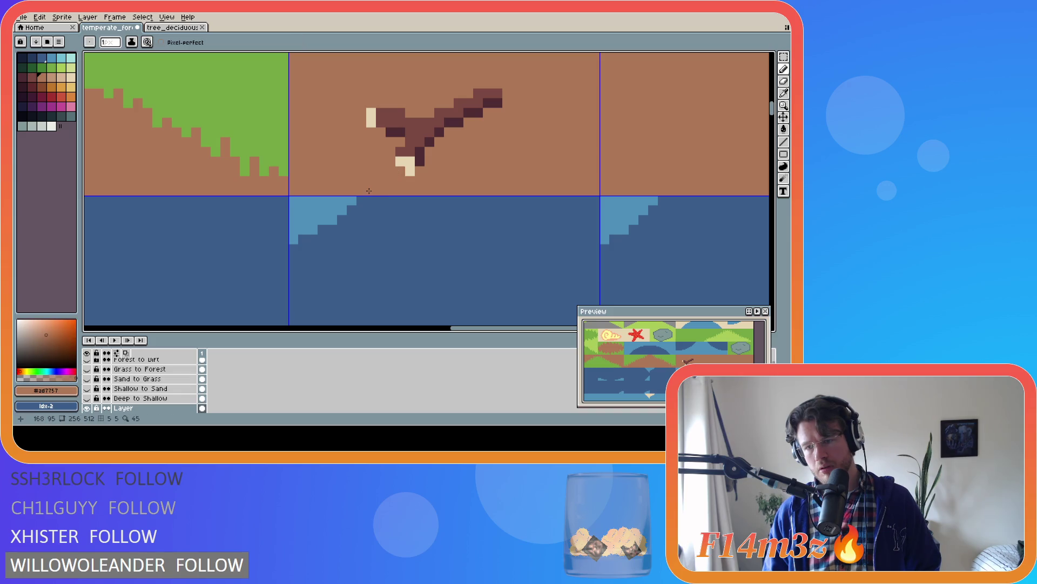
{"action": "key", "text": "v"}
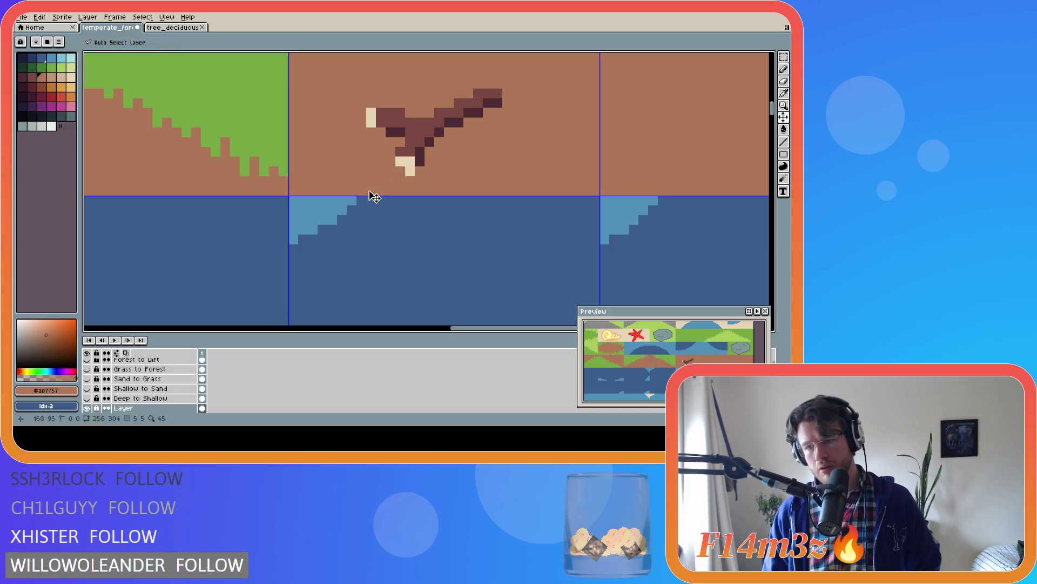
{"action": "key", "text": "ctrl+z"}
{"action": "key", "text": "b"}
{"action": "left_click", "coordinate": [409, 160], "text": "alt"}
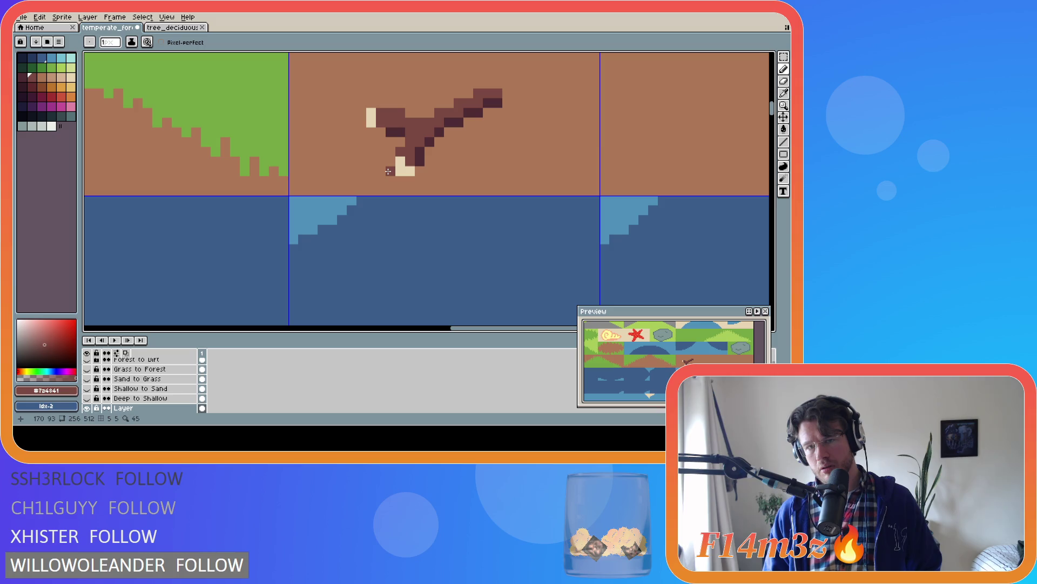
Extend the branch's upper-right tip with dark brown pixels, comparing versions and removing a stray pixel
{"action": "left_click", "coordinate": [468, 92]}
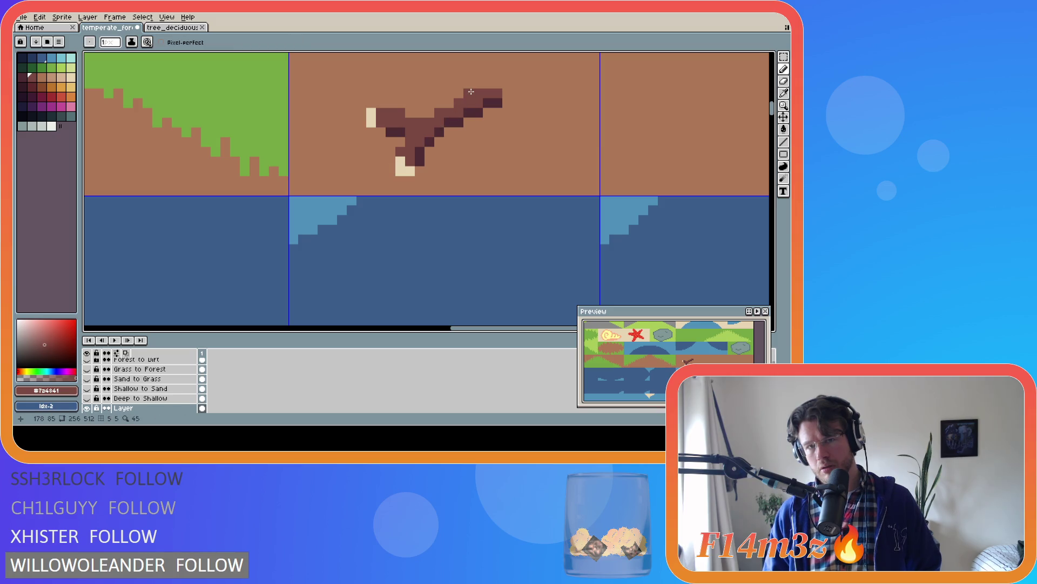
{"action": "left_click", "coordinate": [431, 113]}
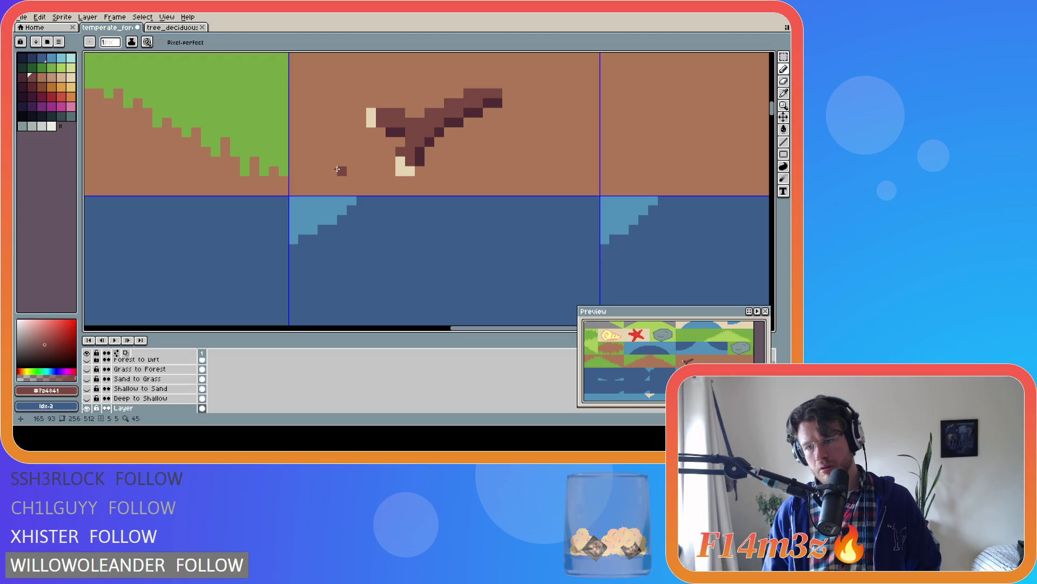
{"action": "key", "text": "ctrl+z"}
{"action": "key", "text": "ctrl+z"}
{"action": "key", "text": "ctrl+z"}
{"action": "key", "text": "ctrl+y"}
{"action": "key", "text": "ctrl+y"}
{"action": "key", "text": "ctrl+y"}
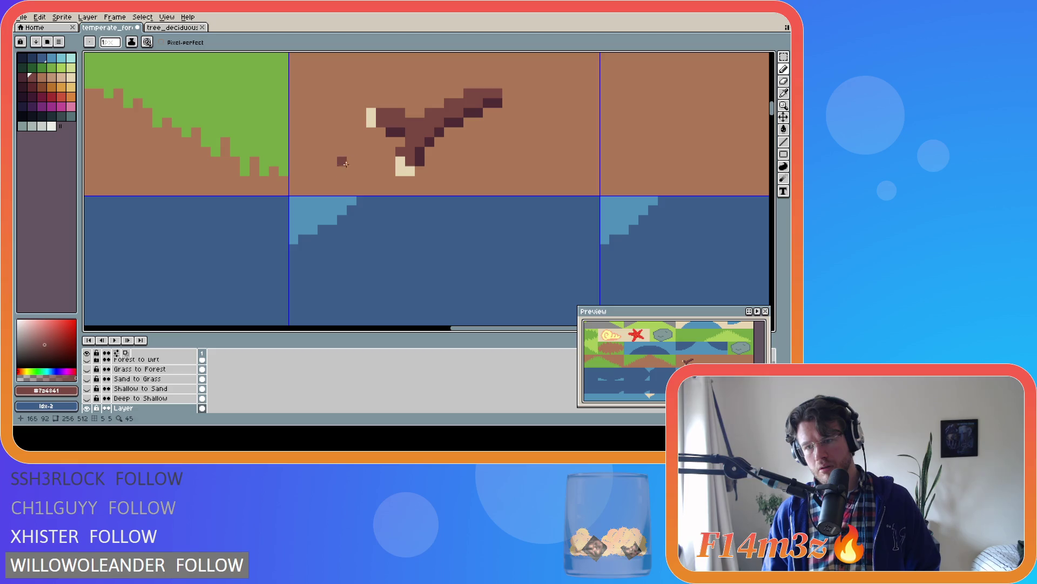
{"action": "left_click", "coordinate": [488, 84]}
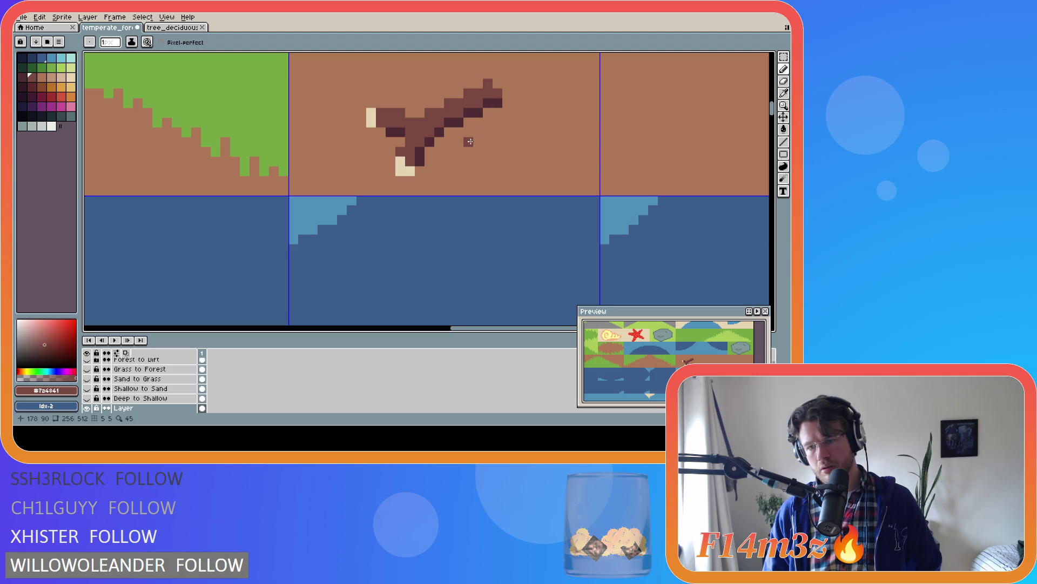
{"action": "left_click", "coordinate": [498, 84]}
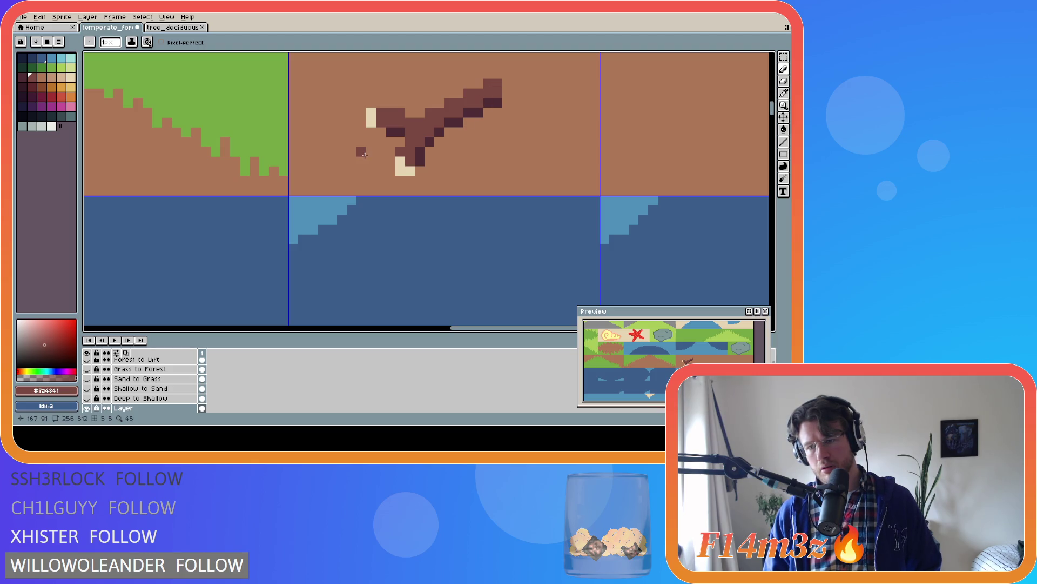
{"action": "key", "text": "v"}
{"action": "key", "text": "ctrl+z"}
{"action": "key", "text": "ctrl+z"}
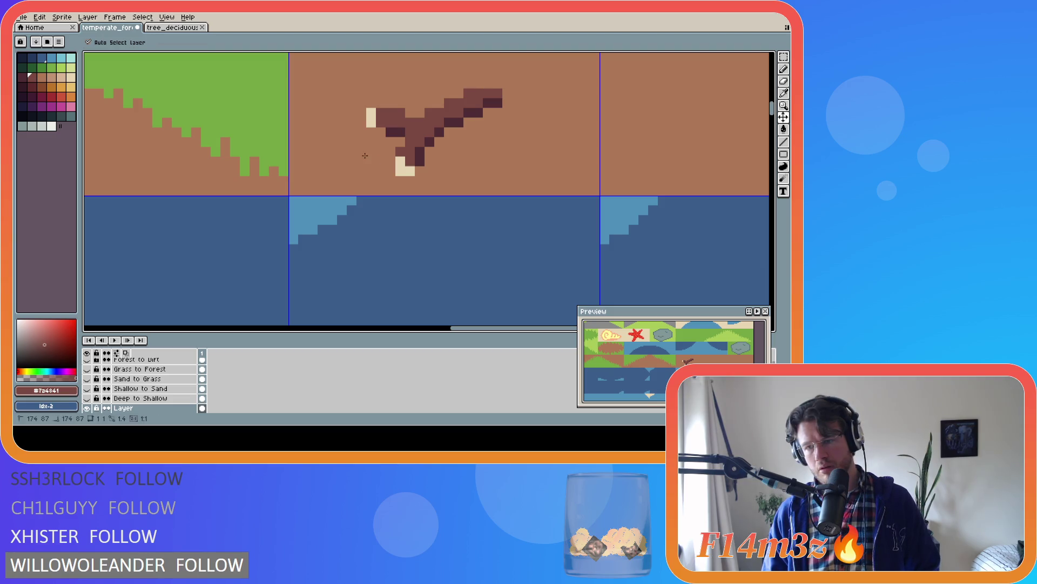
{"action": "key", "text": "ctrl+y"}
{"action": "key", "text": "ctrl+z"}
{"action": "key", "text": "ctrl+z"}
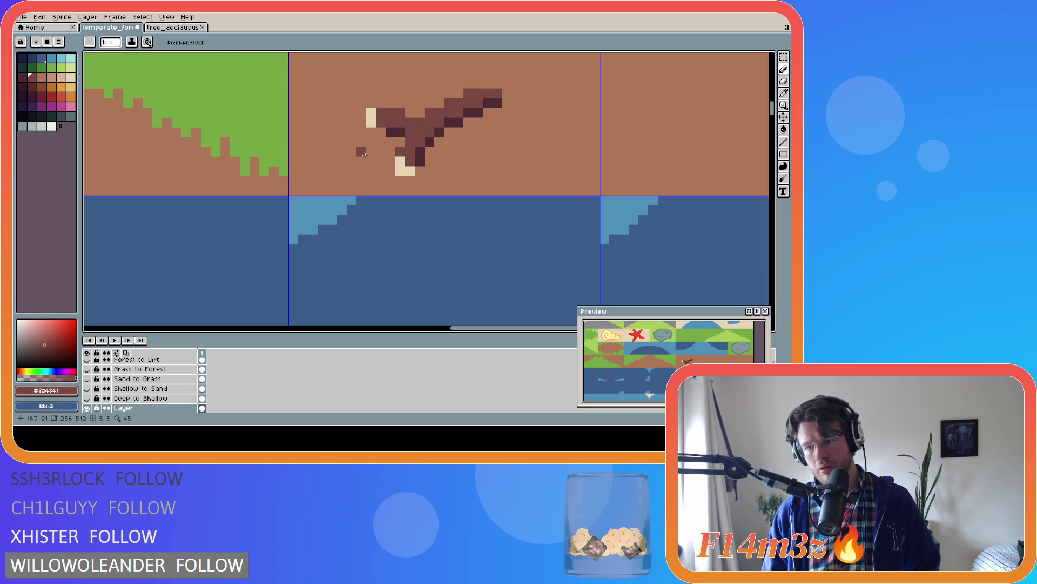
{"action": "key", "text": "ctrl+y"}
{"action": "key", "text": "ctrl+y"}
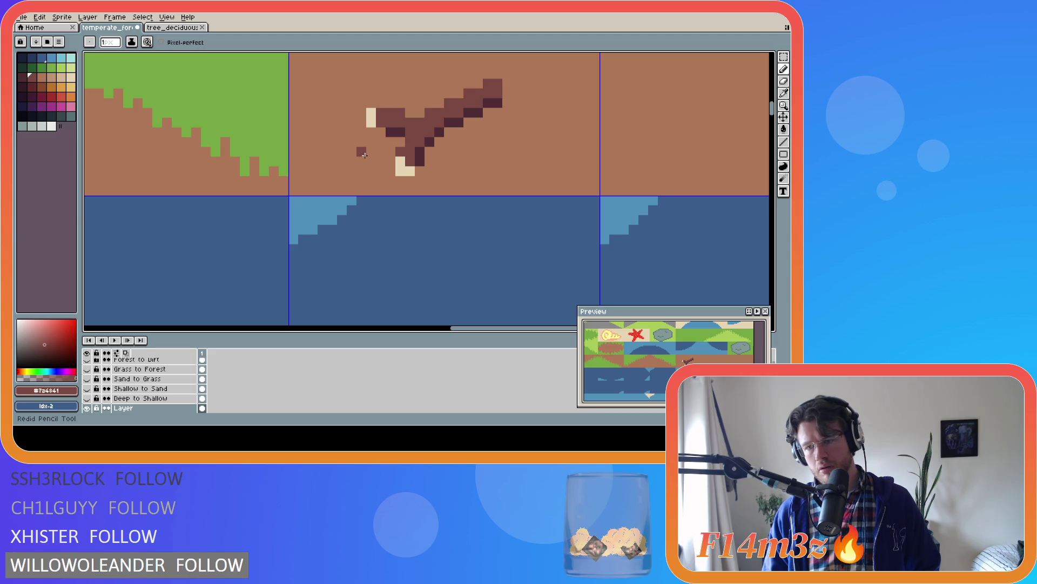
{"action": "key", "text": "ctrl+z"}
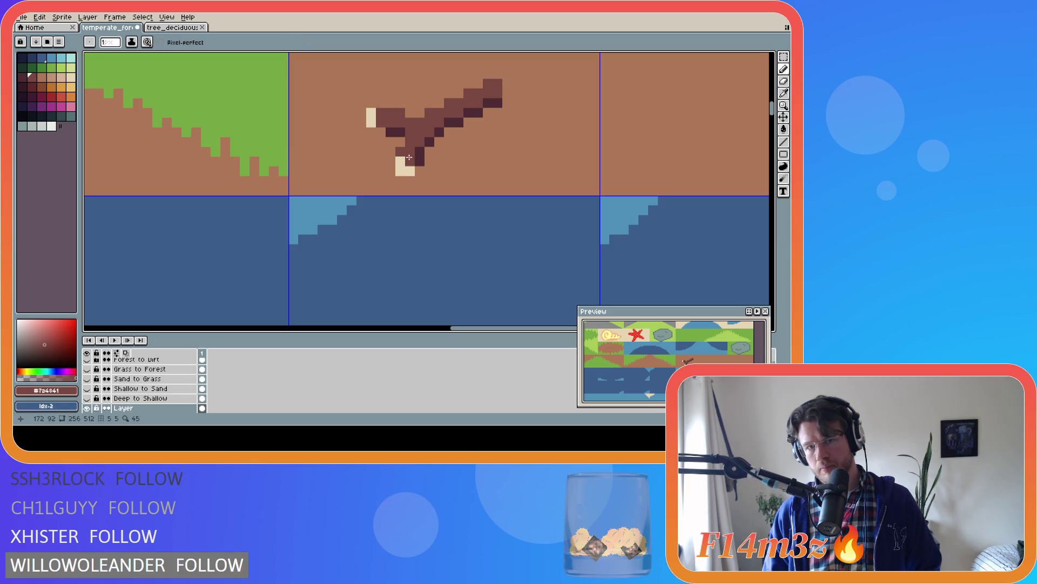
Square off the cream cut end, testing brown and cream pixels and placing one further left
{"action": "left_click", "coordinate": [400, 171]}
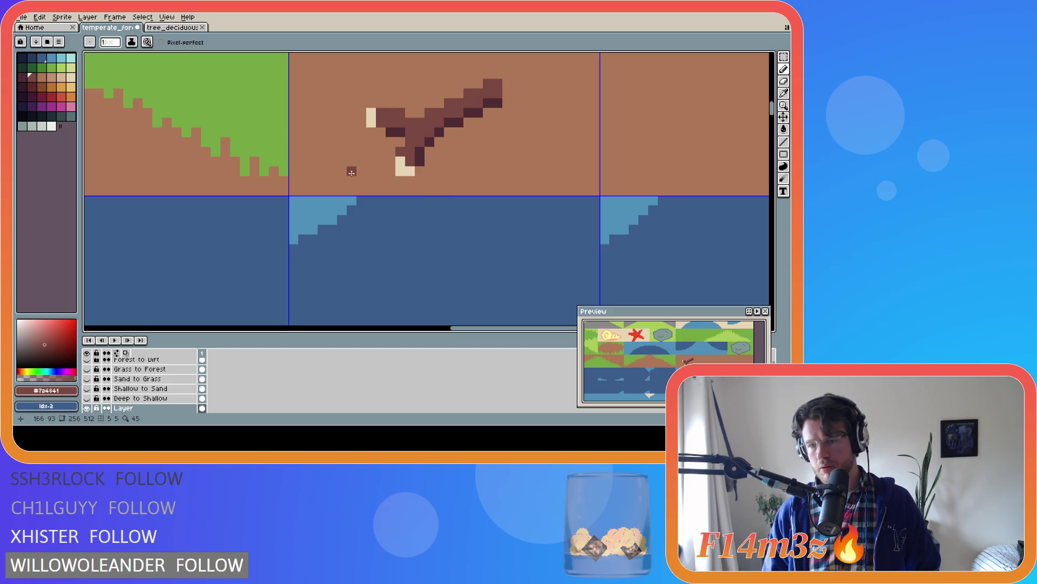
{"action": "left_click", "coordinate": [382, 169], "text": "alt"}
{"action": "left_click", "coordinate": [400, 171]}
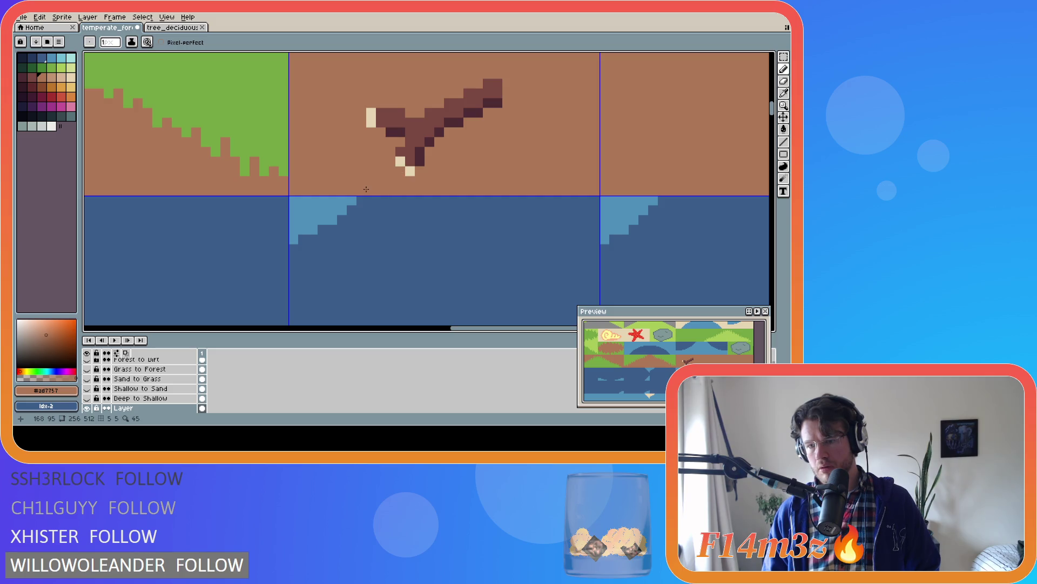
{"action": "key", "text": "ctrl+z"}
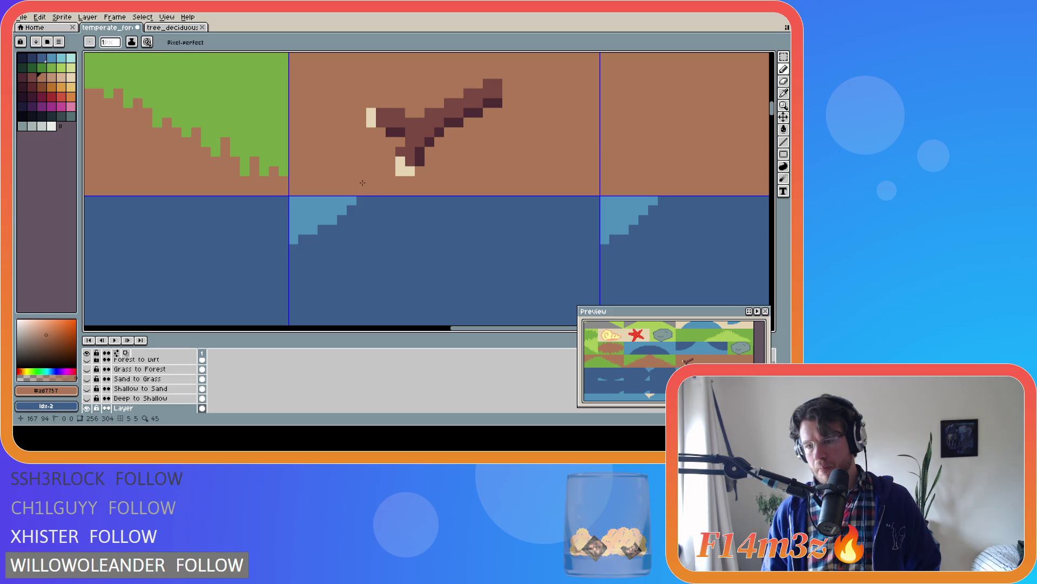
{"action": "left_click", "coordinate": [406, 160], "text": "alt"}
{"action": "left_click", "coordinate": [388, 171]}
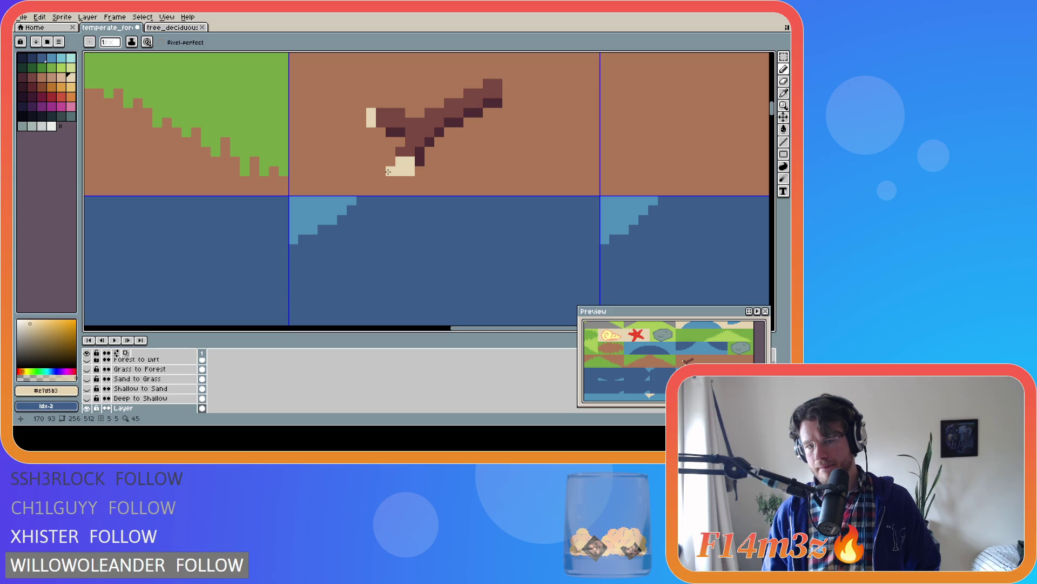
{"action": "key", "text": "ctrl+z"}
{"action": "left_click", "coordinate": [323, 162]}
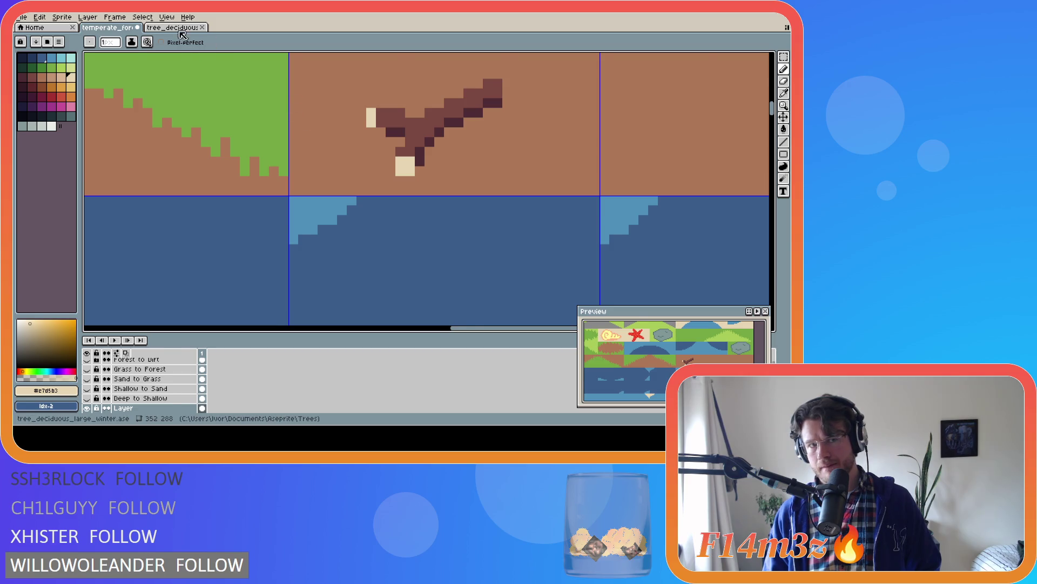
Sample the light tan ring colour from the tree_deciduous stump, then go back to temperate_forest
{"action": "key", "text": "ctrl+Tab"}
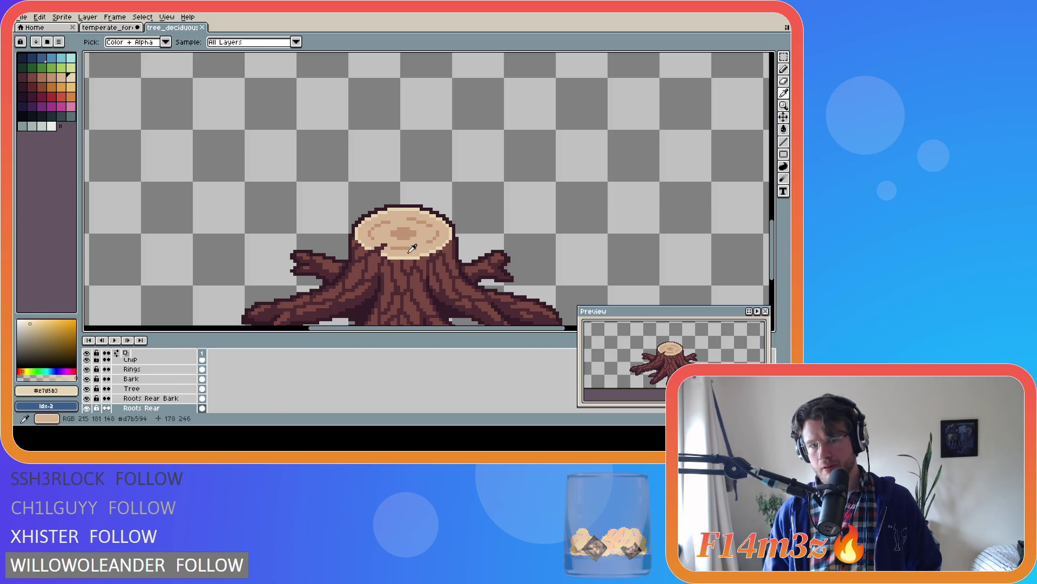
{"action": "key", "text": "b"}
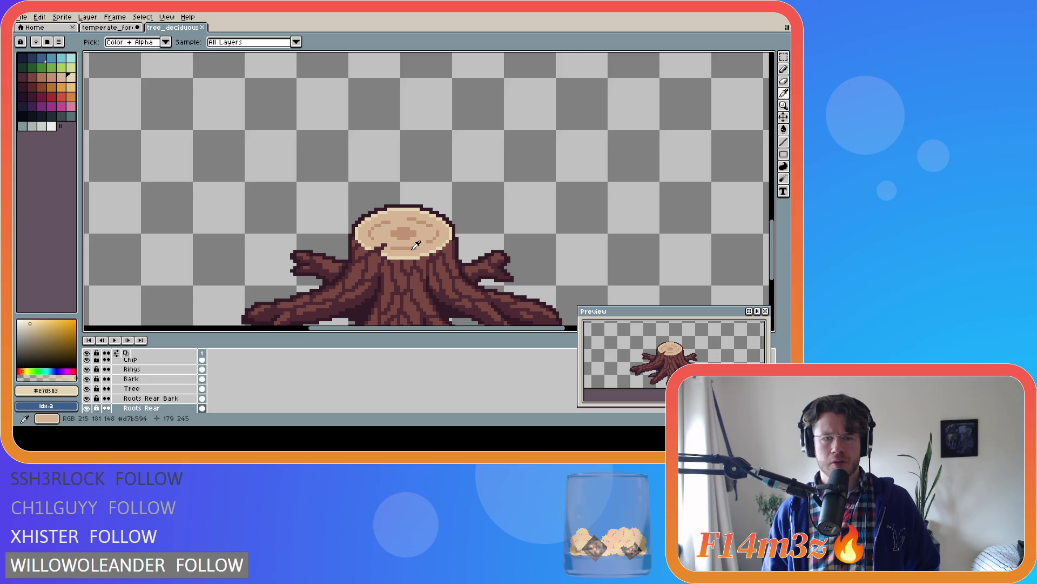
{"action": "left_click", "coordinate": [402, 233], "text": "alt"}
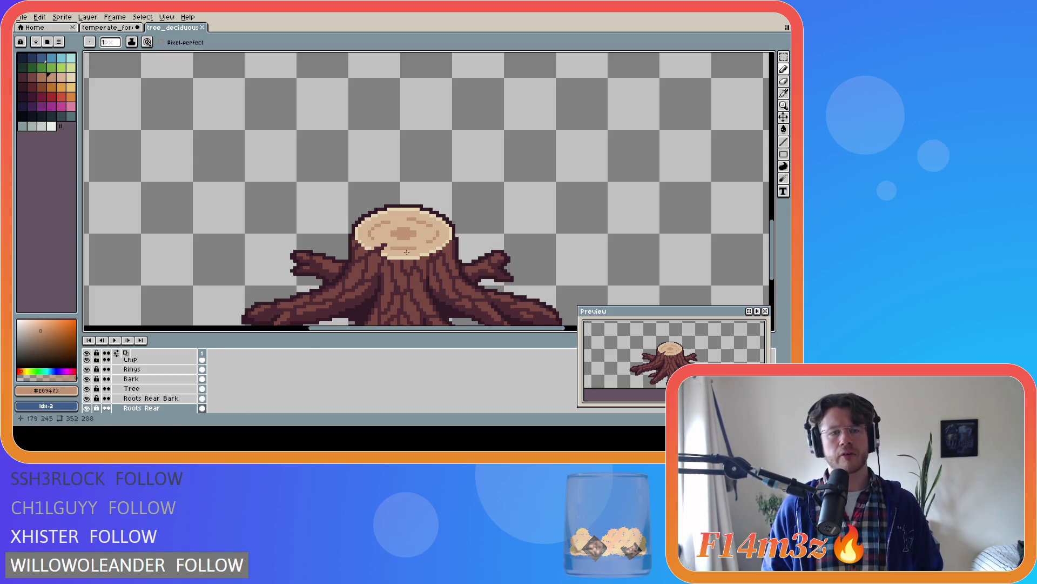
{"action": "key", "text": "alt"}
{"action": "left_click", "coordinate": [404, 216], "text": "alt"}
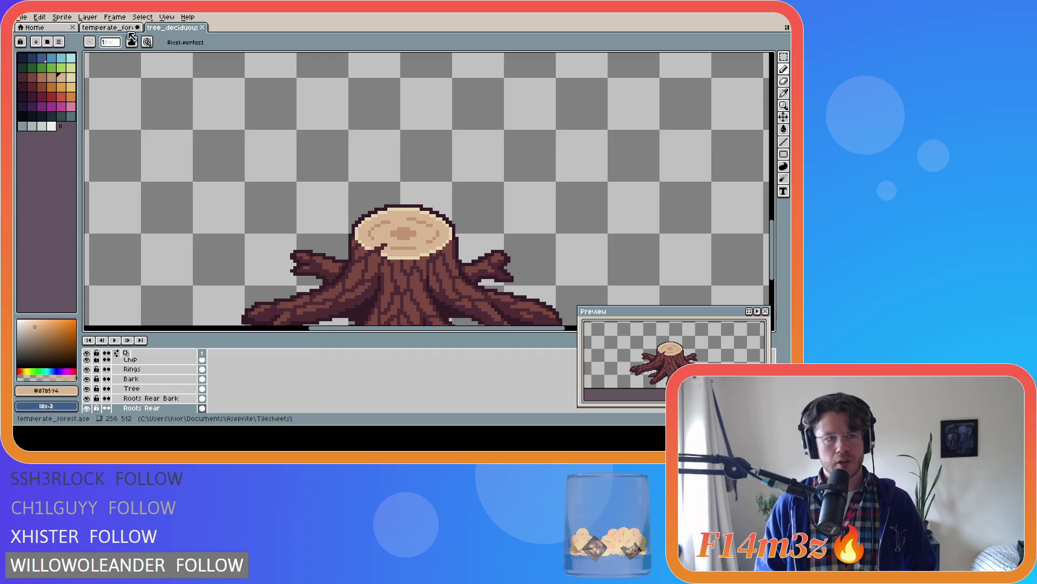
{"action": "left_click", "coordinate": [122, 28]}
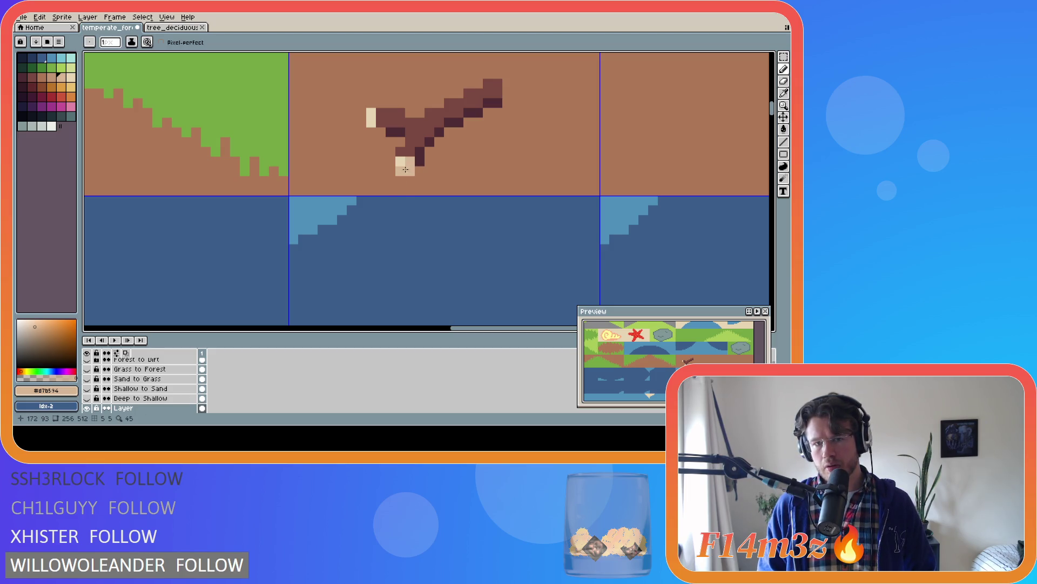
Paint two light tan pixels on the branch's pale end after undoing a misplaced one
{"action": "key", "text": "v"}
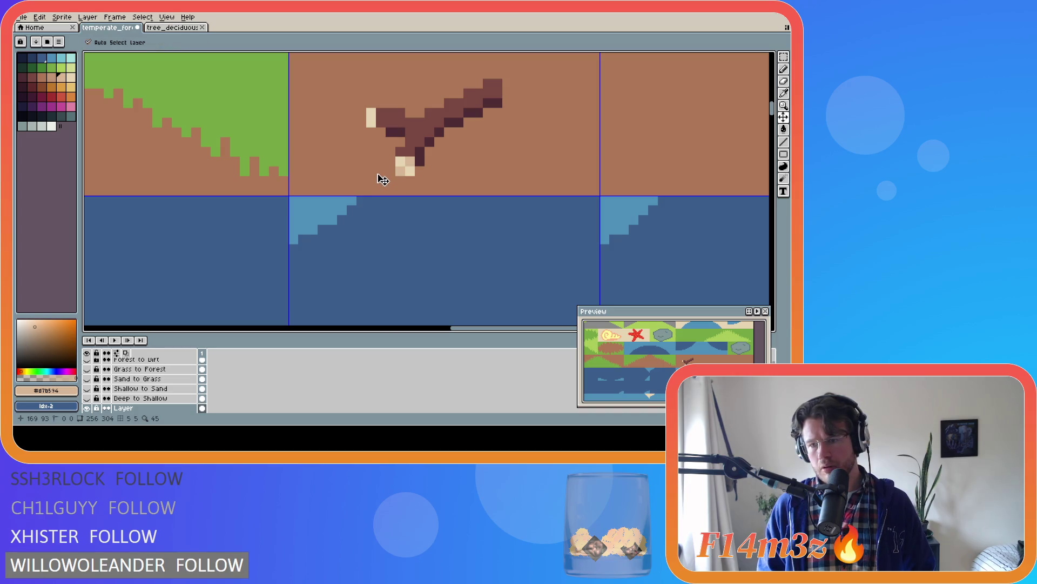
{"action": "key", "text": "b"}
{"action": "left_click", "coordinate": [396, 177]}
{"action": "key", "text": "ctrl+z"}
{"action": "left_click_drag", "start_coordinate": [405, 171], "coordinate": [404, 162]}
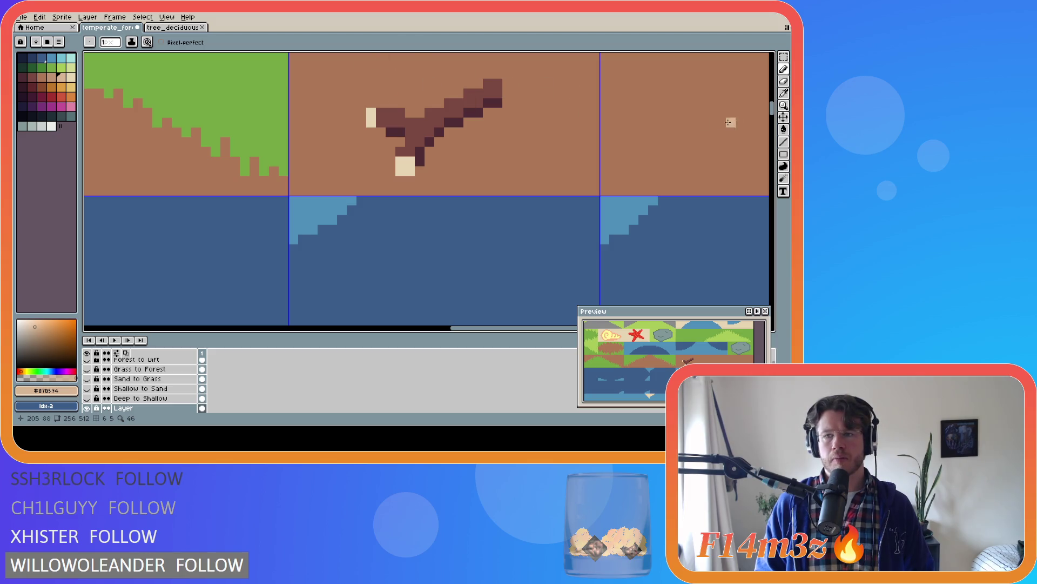
{"action": "left_click_drag", "start_coordinate": [773, 108], "coordinate": [773, 103]}
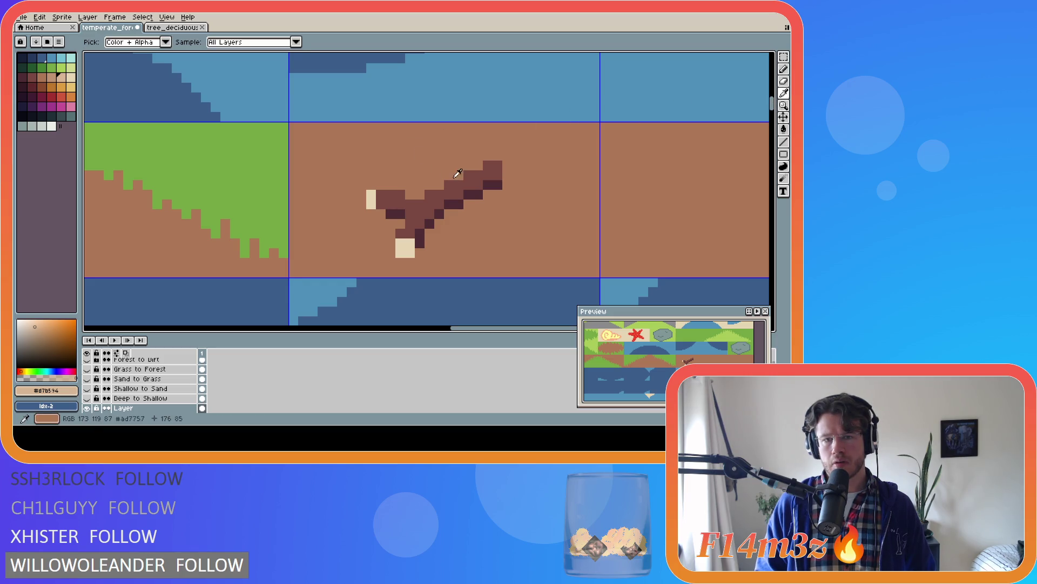
Paint a small leaf on the branch top, light green pixels shaded with darker green
{"action": "left_click", "coordinate": [448, 174], "text": "alt"}
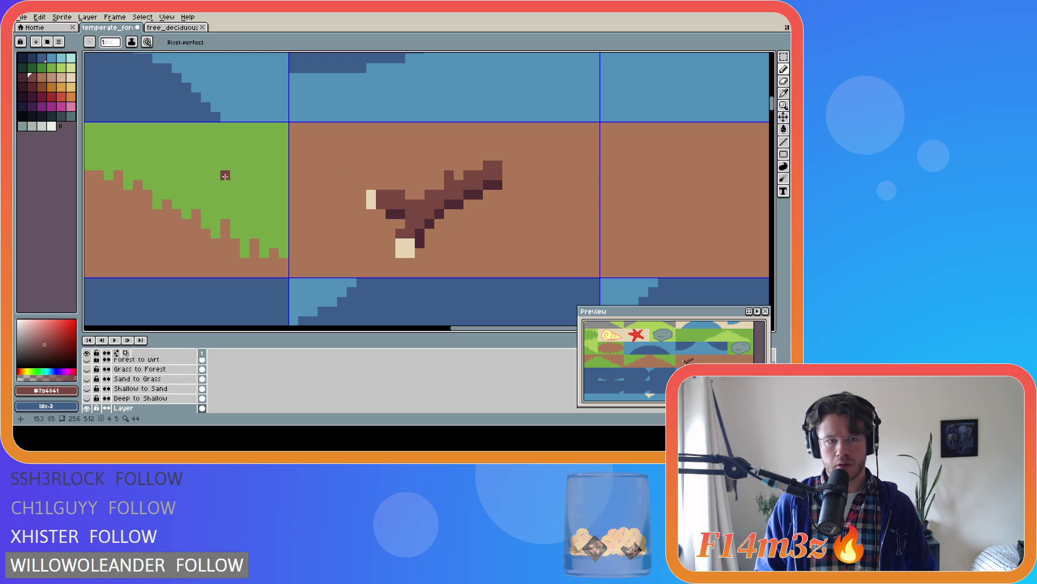
{"action": "left_click", "coordinate": [42, 67]}
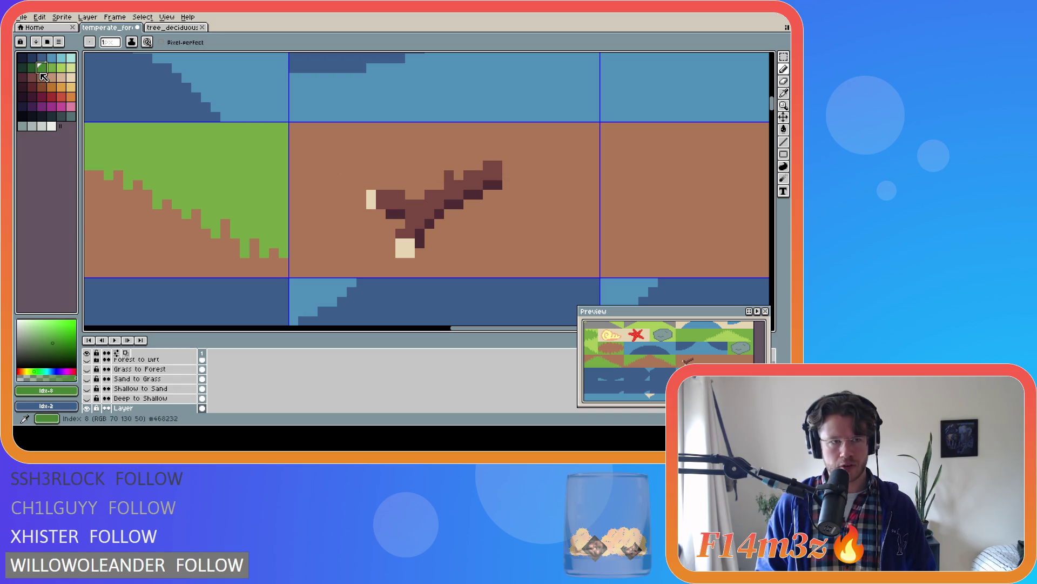
{"action": "left_click", "coordinate": [440, 165]}
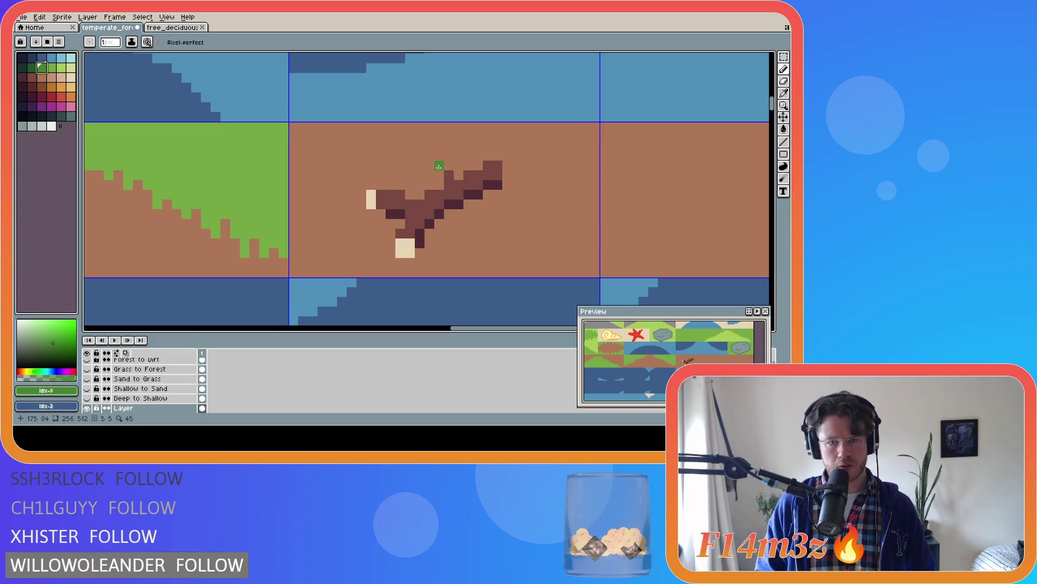
{"action": "left_click", "coordinate": [428, 162]}
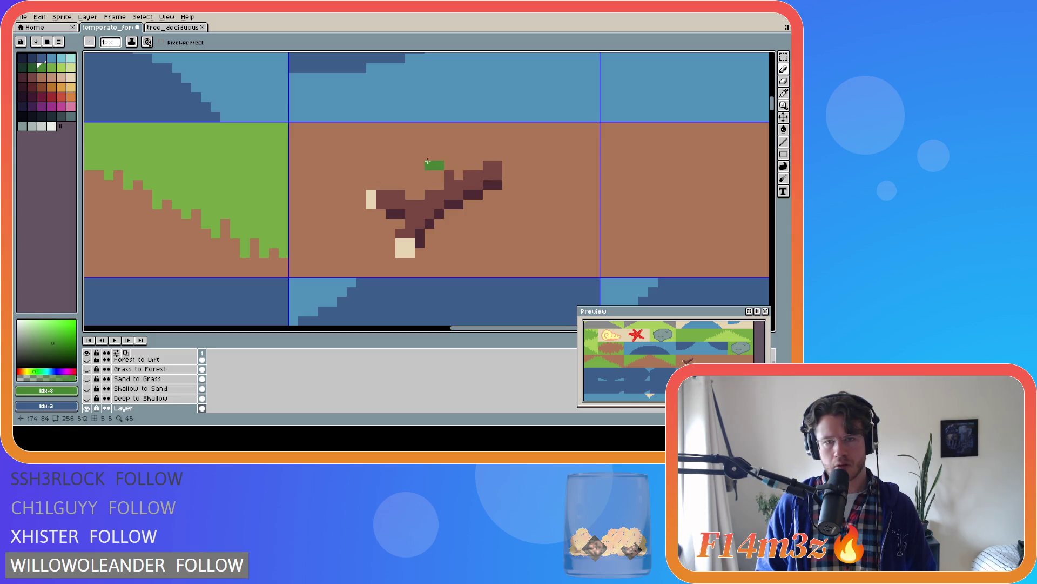
{"action": "key", "text": "ctrl+z"}
{"action": "left_click", "coordinate": [440, 174]}
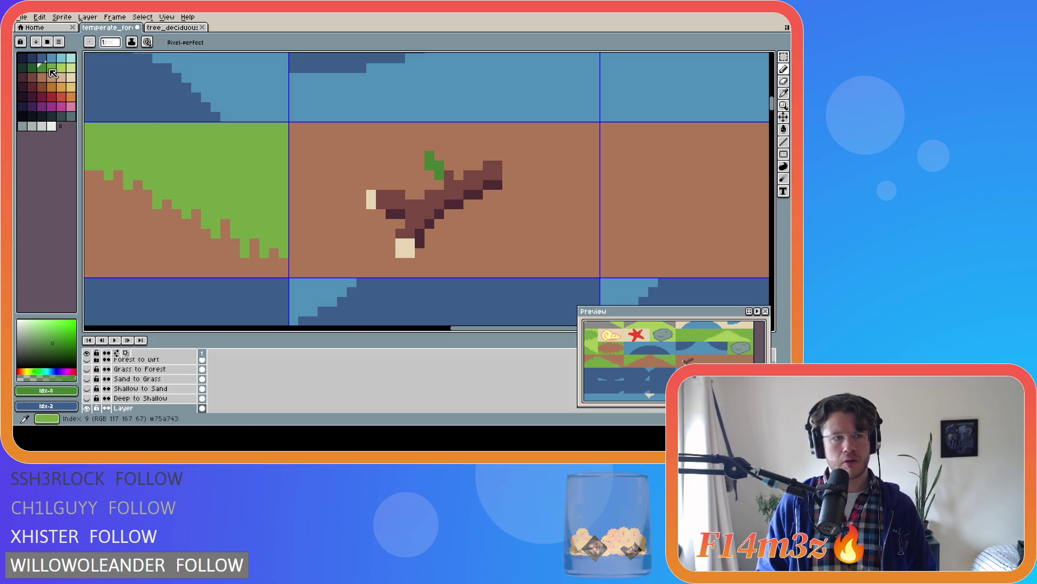
{"action": "left_click", "coordinate": [31, 67]}
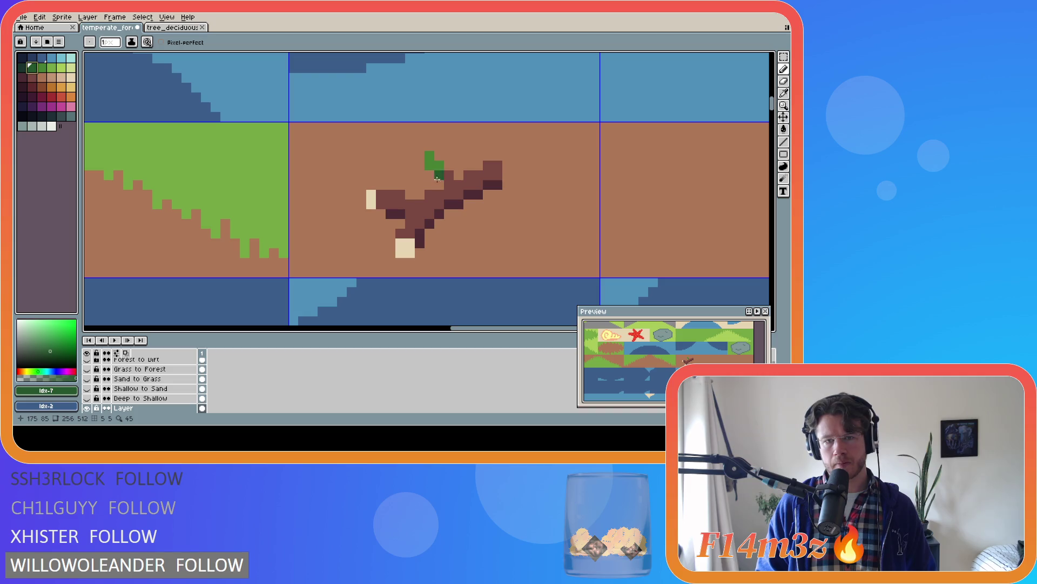
{"action": "left_click", "coordinate": [442, 183]}
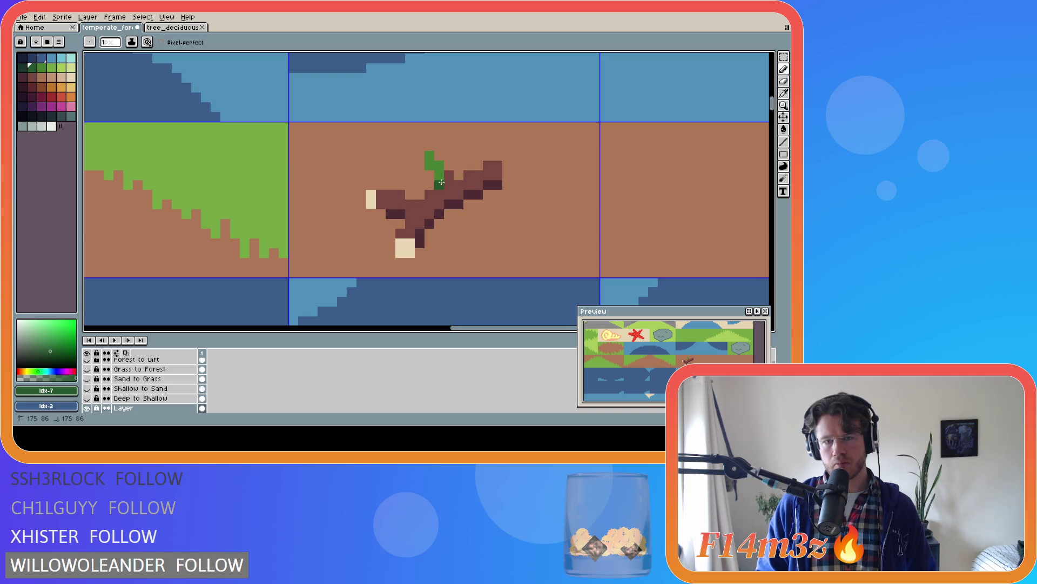
{"action": "mouse_move", "coordinate": [437, 152]}
{"action": "left_mouse_down"}
{"action": "mouse_move", "coordinate": [420, 145]}
{"action": "mouse_move", "coordinate": [431, 188]}
{"action": "left_mouse_up"}
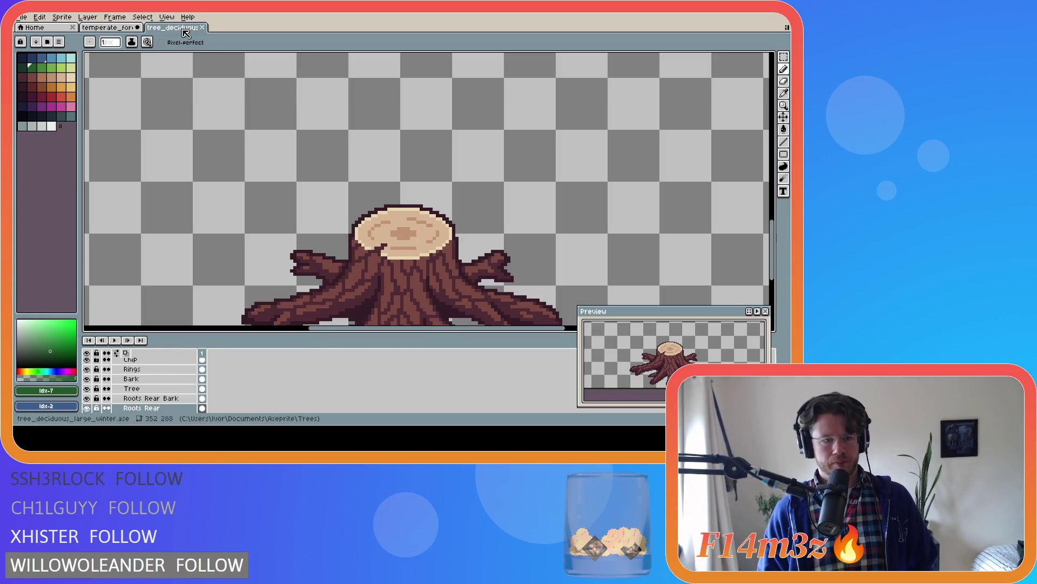
Check the Buds layer on tree_deciduous for leaf style, then undo the leaf on the forest branch
{"action": "left_click", "coordinate": [165, 27]}
{"action": "scroll", "coordinate": [135, 398], "scroll_direction": "up", "scroll_amount": 5}
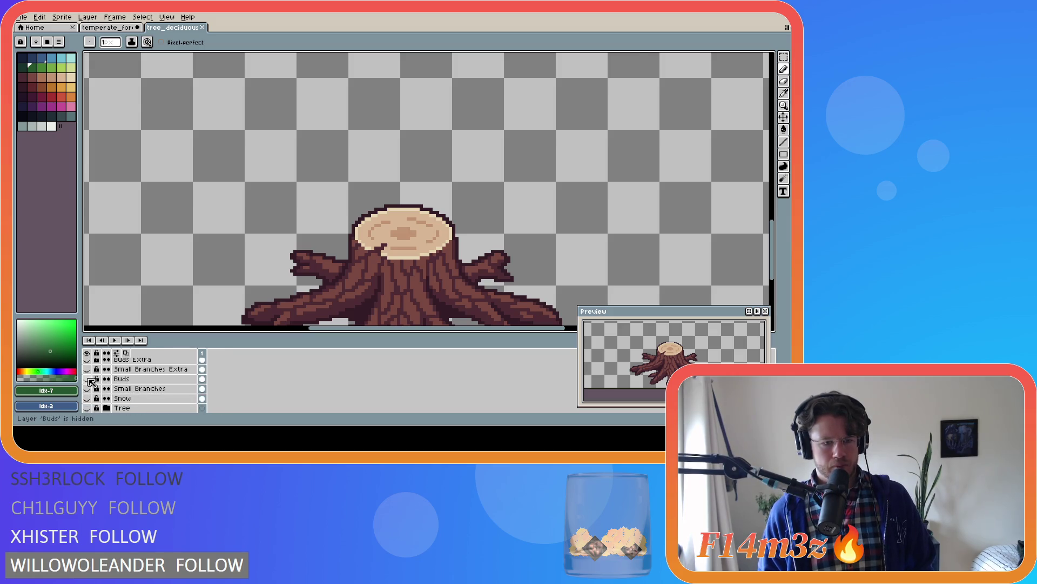
{"action": "left_click", "coordinate": [88, 379]}
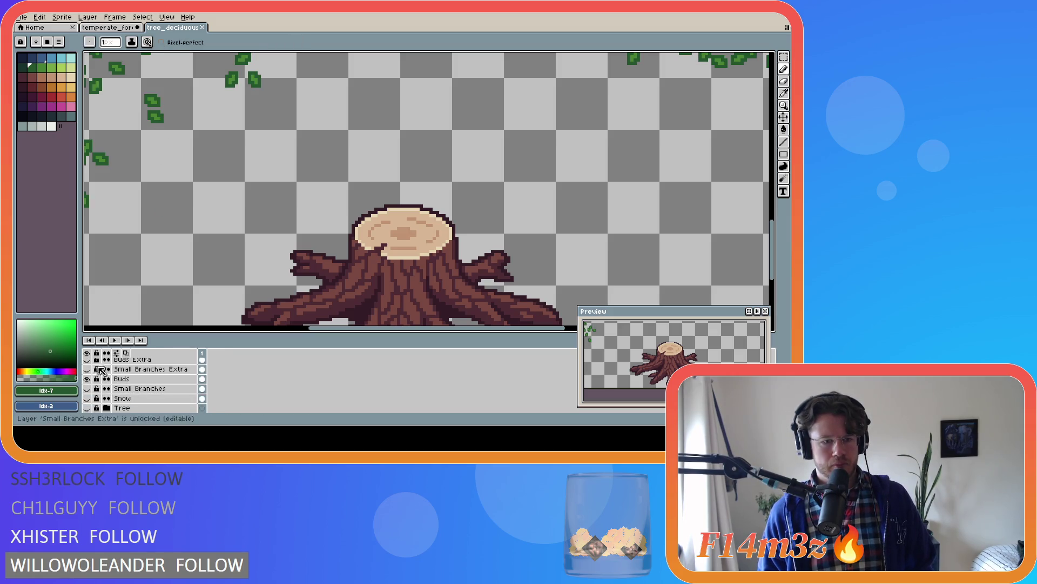
{"action": "left_click", "coordinate": [87, 379]}
{"action": "left_click", "coordinate": [107, 27]}
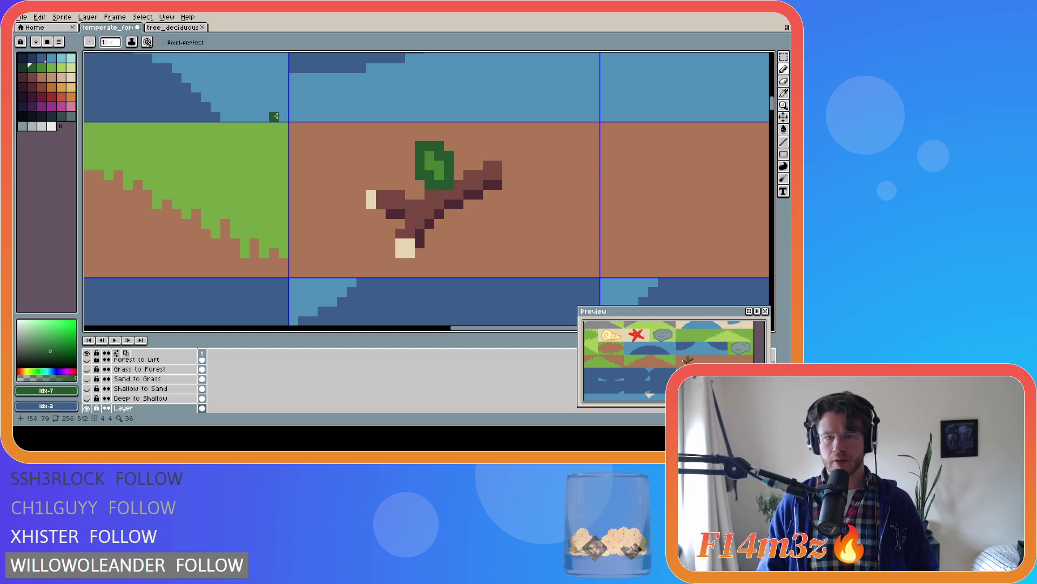
{"action": "key", "text": "ctrl+z"}
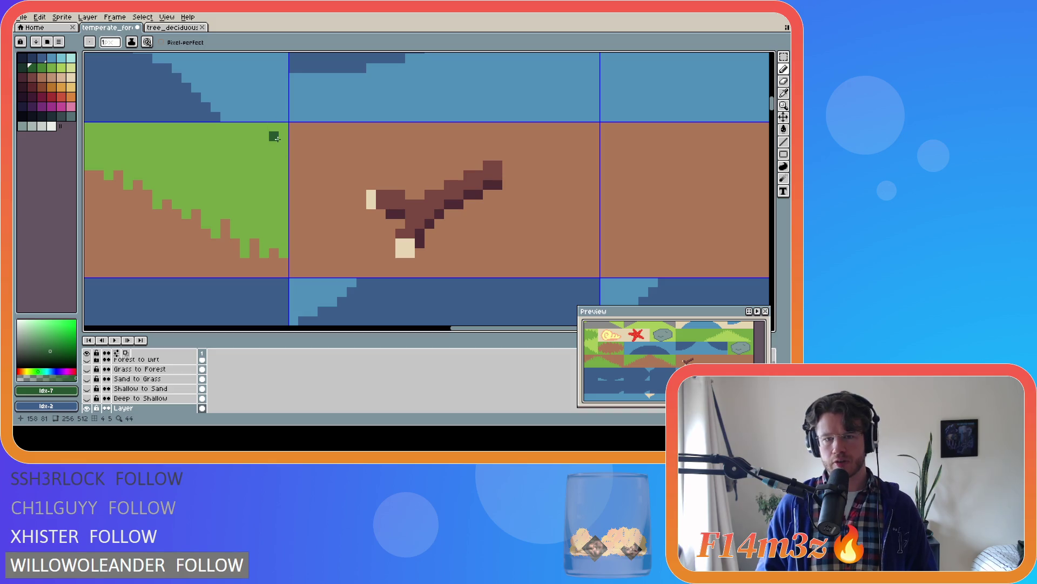
Move the branch up one pixel and fill the grey strip beneath it with dirt brown
{"action": "key", "text": "m"}
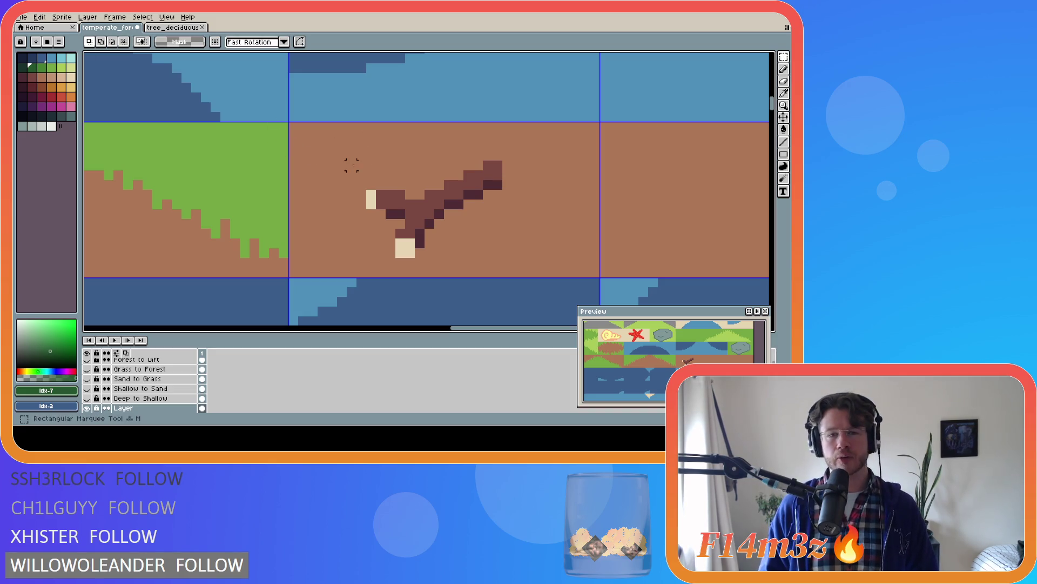
{"action": "mouse_move", "coordinate": [367, 151]}
{"action": "left_mouse_down"}
{"action": "mouse_move", "coordinate": [499, 231]}
{"action": "mouse_move", "coordinate": [496, 250]}
{"action": "left_mouse_up"}
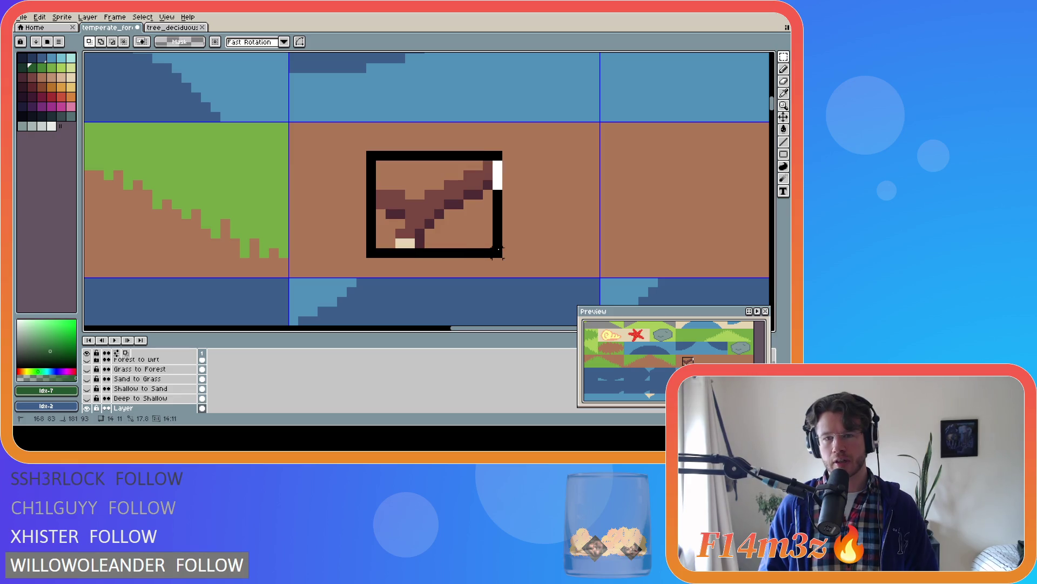
{"action": "left_click_drag", "start_coordinate": [461, 219], "coordinate": [453, 208]}
{"action": "left_click", "coordinate": [565, 214]}
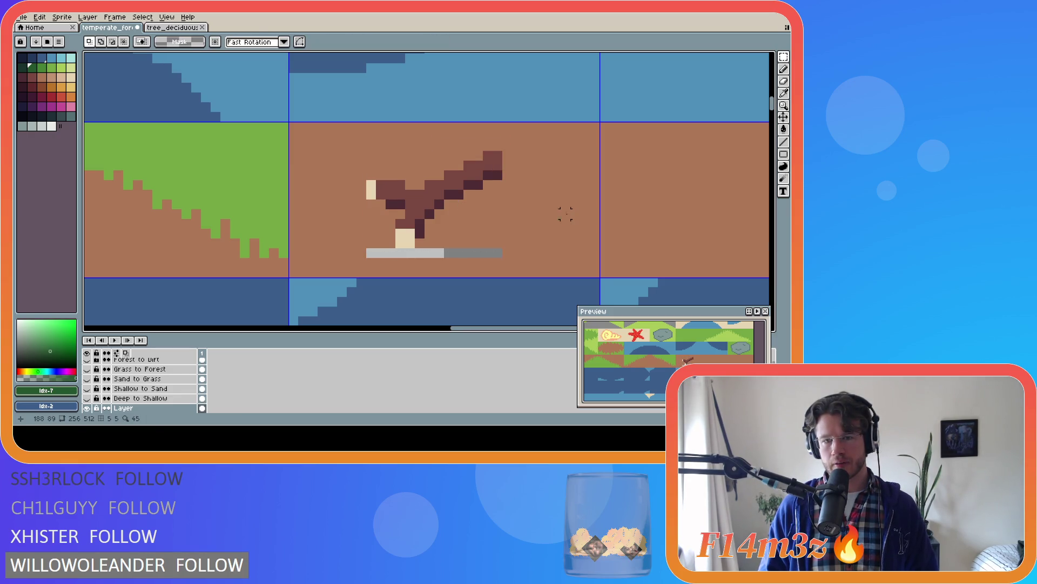
{"action": "key", "text": "i"}
{"action": "left_click", "coordinate": [540, 238]}
{"action": "key", "text": "g"}
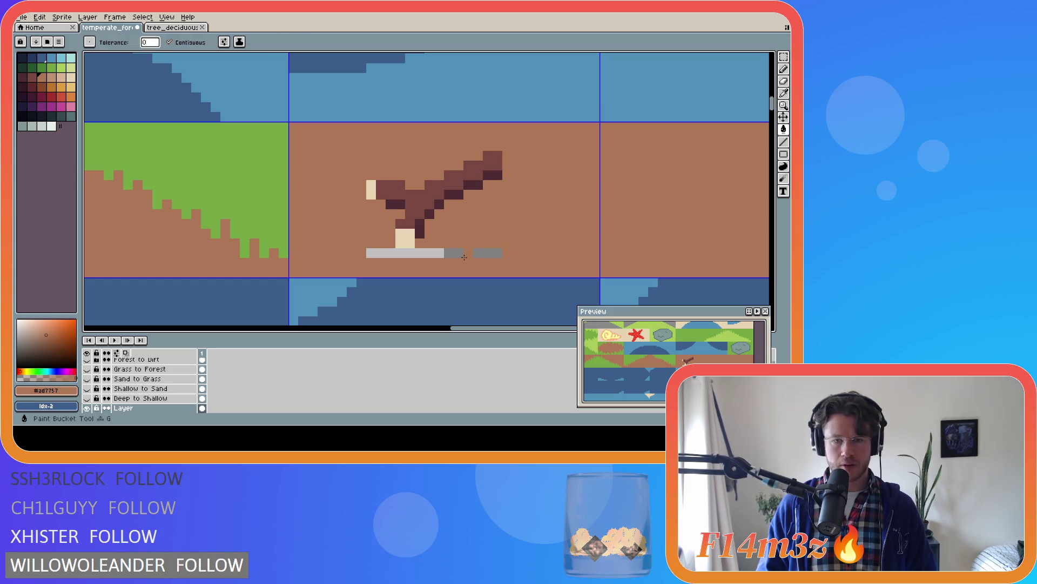
{"action": "left_click", "coordinate": [394, 253]}
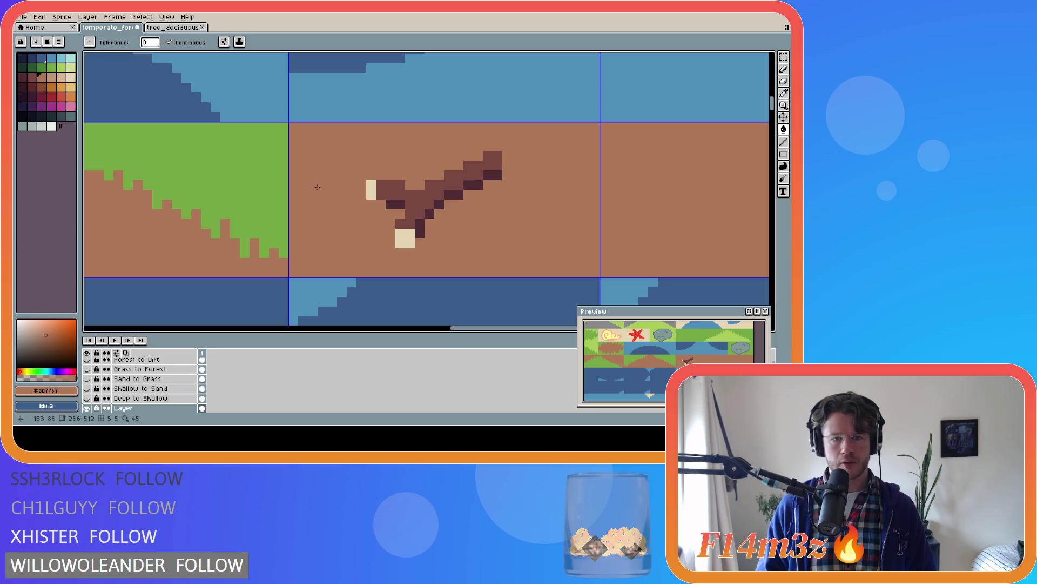
Add a two-pixel dark brown (#7a4841) tip to the branch's right end
{"action": "key", "text": "b"}
{"action": "left_click", "coordinate": [381, 186], "text": "alt"}
{"action": "left_click_drag", "start_coordinate": [293, 185], "coordinate": [362, 184]}
{"action": "key", "text": "ctrl+z"}
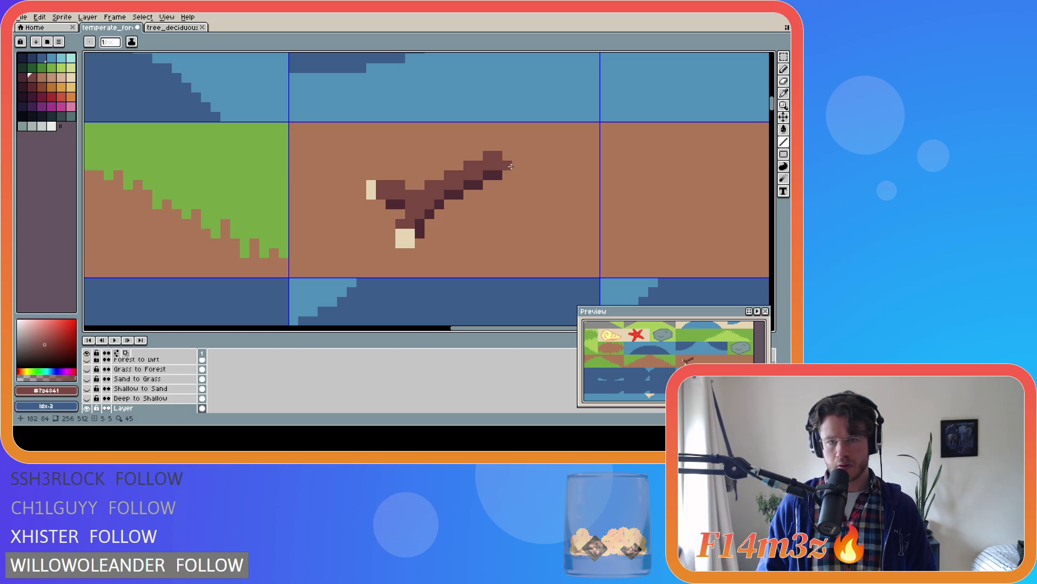
{"action": "left_click_drag", "start_coordinate": [511, 165], "coordinate": [519, 167]}
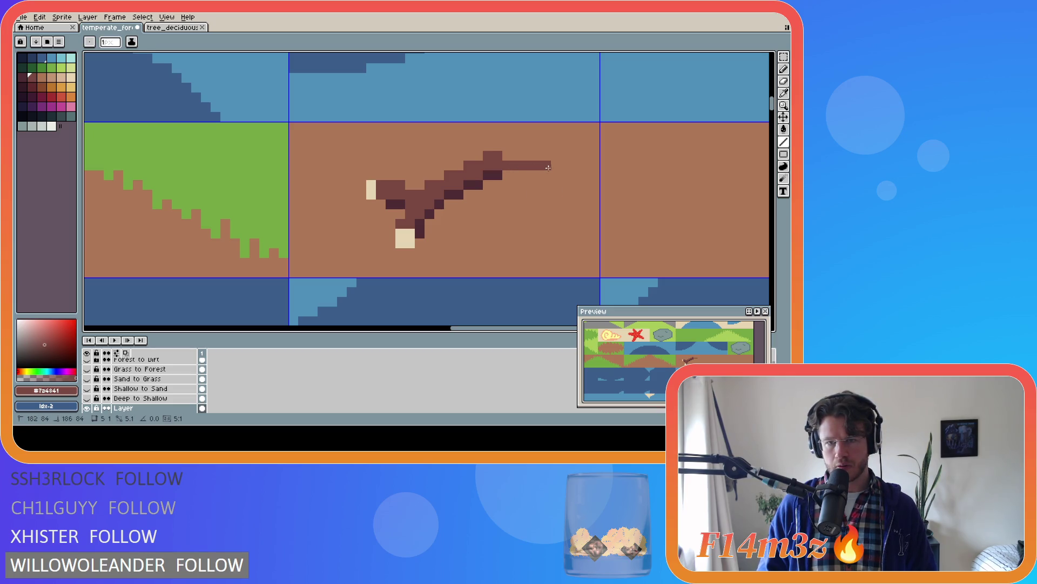
{"action": "left_click_drag", "start_coordinate": [586, 167], "coordinate": [597, 167]}
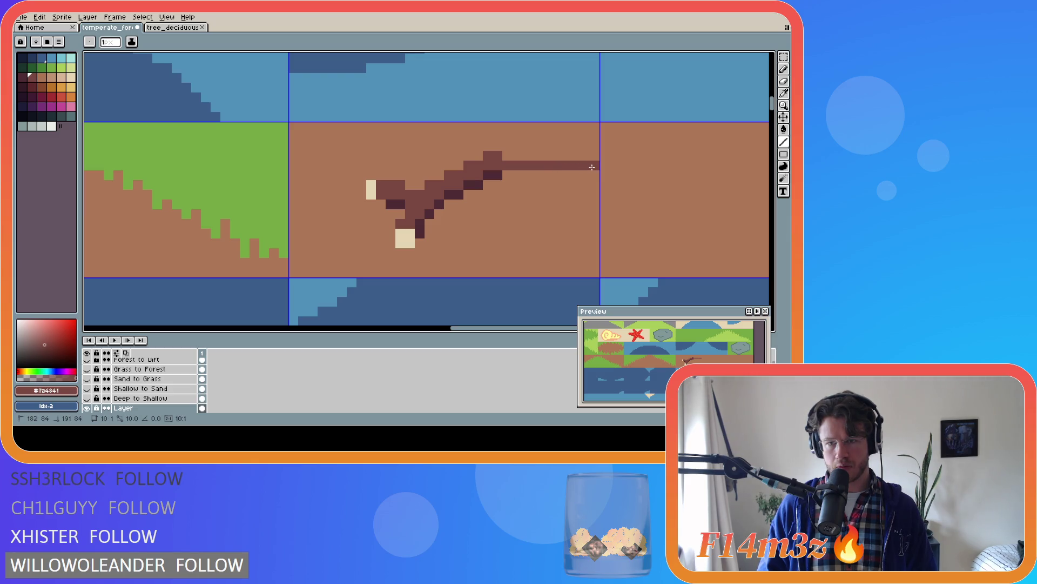
{"action": "key", "text": "ctrl+z"}
Nudge the branch one pixel right, patch the left gap with dirt, and save temperate_forest.ase
{"action": "key", "text": "m"}
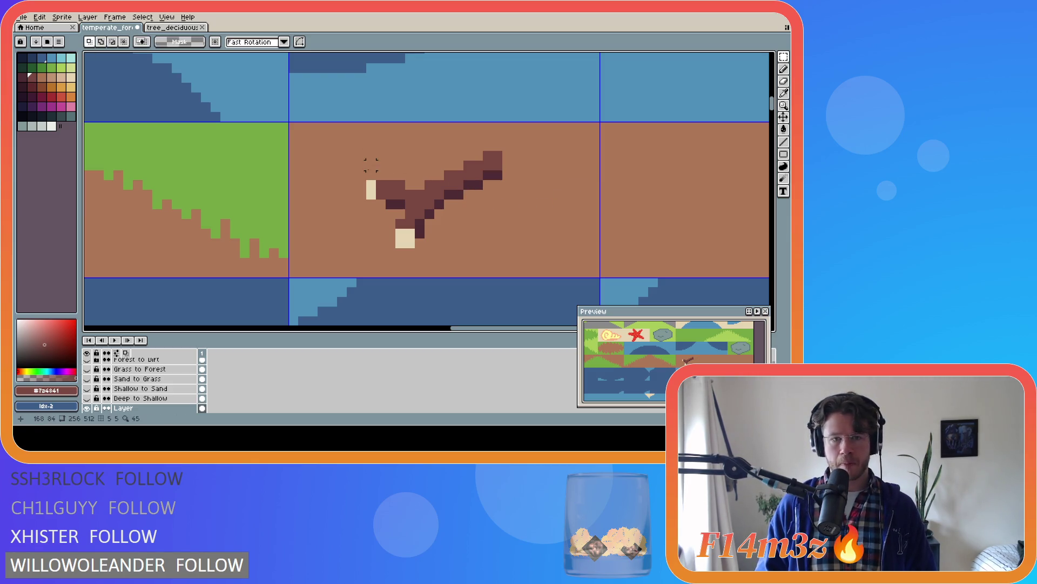
{"action": "mouse_move", "coordinate": [371, 155]}
{"action": "left_mouse_down"}
{"action": "mouse_move", "coordinate": [466, 231]}
{"action": "mouse_move", "coordinate": [497, 241]}
{"action": "left_mouse_up"}
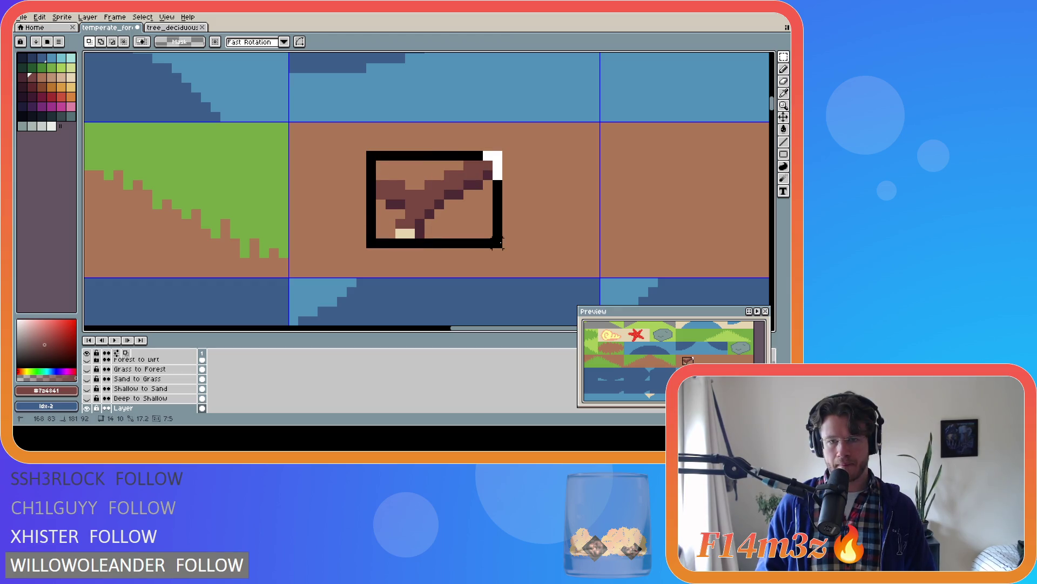
{"action": "key", "text": "Right"}
{"action": "key", "text": "ctrl+d"}
{"action": "key", "text": "i"}
{"action": "left_click", "coordinate": [551, 204]}
{"action": "key", "text": "b"}
{"action": "left_click_drag", "start_coordinate": [371, 156], "coordinate": [371, 243]}
{"action": "key", "text": "v"}
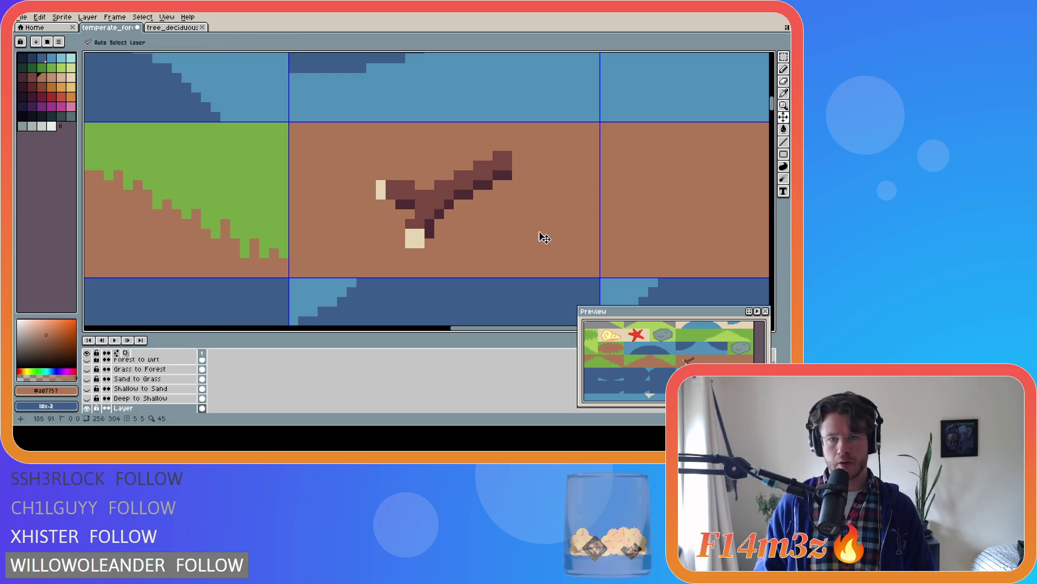
{"action": "key", "text": "ctrl+s"}
Shift the light 2x2 block on the branch one pixel left
{"action": "key", "text": "g"}
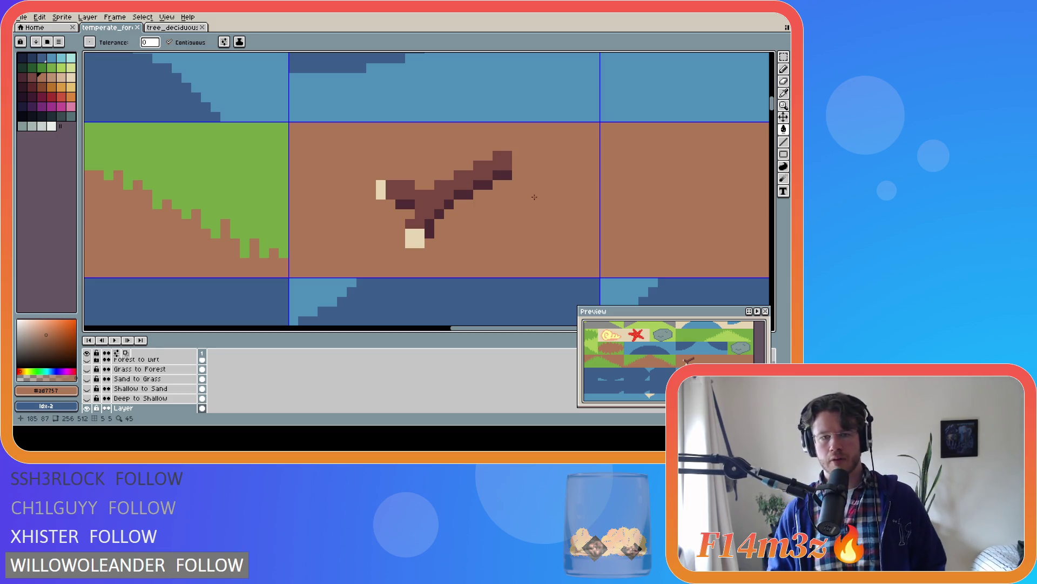
{"action": "key", "text": "m"}
{"action": "mouse_move", "coordinate": [405, 229]}
{"action": "left_mouse_down"}
{"action": "mouse_move", "coordinate": [425, 248]}
{"action": "mouse_move", "coordinate": [405, 238]}
{"action": "left_mouse_up"}
Paint leftover grey pixels around the moved block dark brown and dirt brown
{"action": "left_click", "coordinate": [448, 252]}
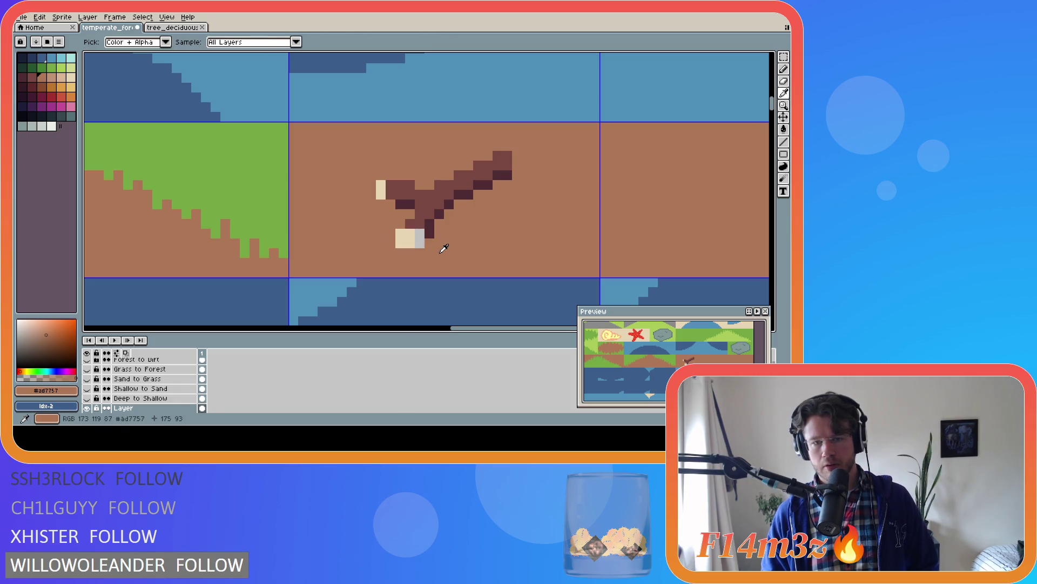
{"action": "left_click", "coordinate": [420, 224], "text": "alt"}
{"action": "key", "text": "b"}
{"action": "left_click", "coordinate": [420, 233]}
{"action": "left_click", "coordinate": [429, 253]}
{"action": "left_click", "coordinate": [432, 263], "text": "alt"}
{"action": "left_click_drag", "start_coordinate": [431, 254], "coordinate": [423, 244]}
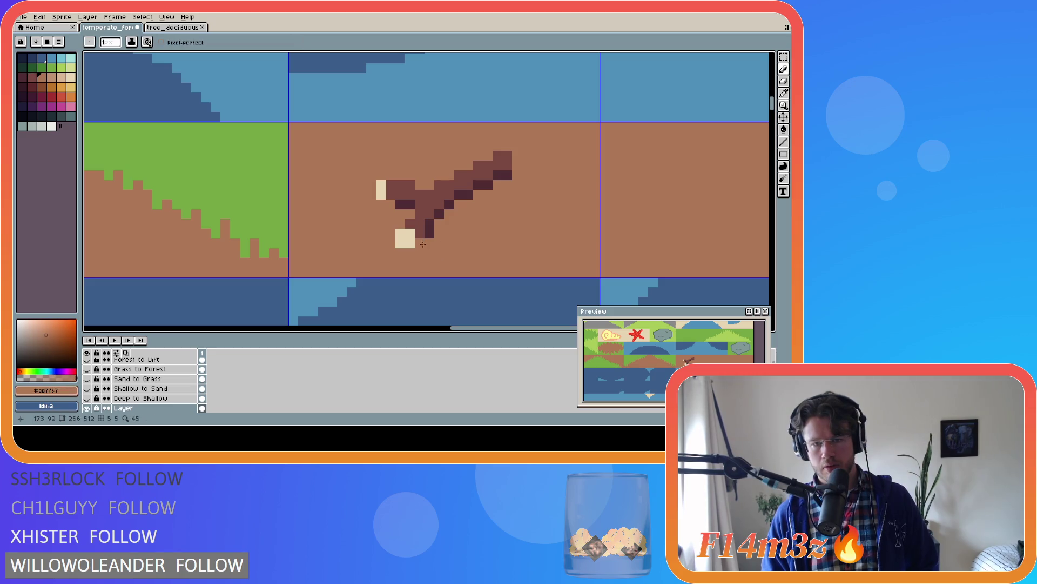
{"action": "left_click", "coordinate": [420, 244]}
Add a darkest-brown (#4d2b32) pixel below the branch's right leg
{"action": "left_click", "coordinate": [430, 232], "text": "alt"}
{"action": "left_click", "coordinate": [420, 243]}
{"action": "left_click", "coordinate": [488, 233]}
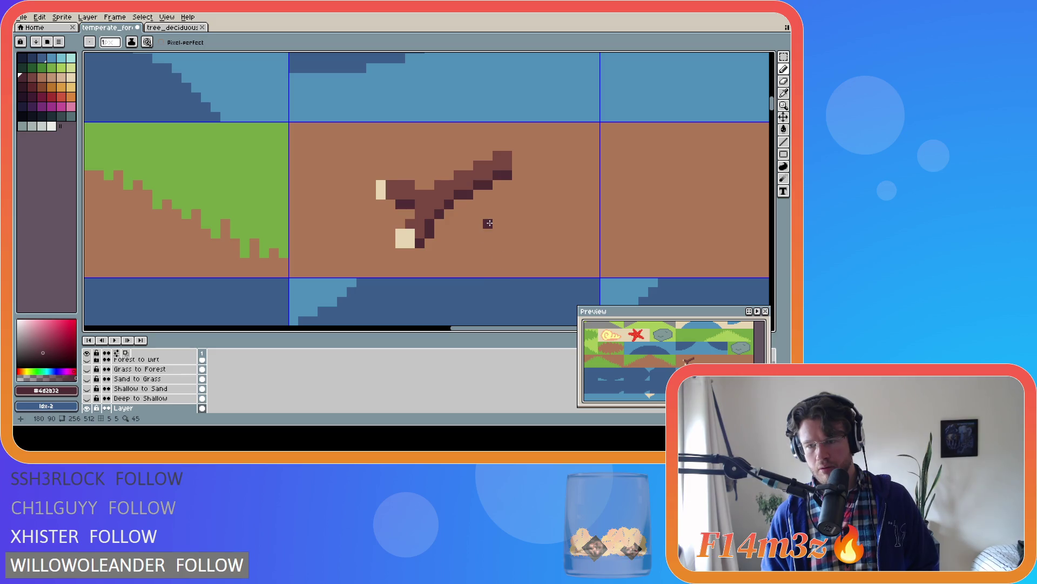
{"action": "key", "text": "ctrl+z"}
{"action": "key", "text": "ctrl+z"}
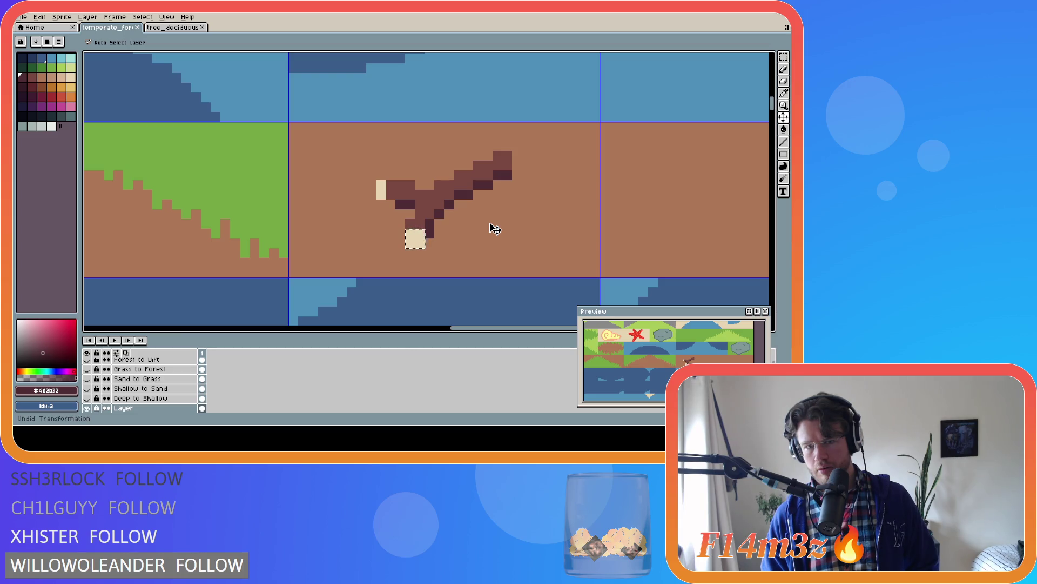
{"action": "key", "text": "ctrl+y"}
{"action": "key", "text": "ctrl+y"}
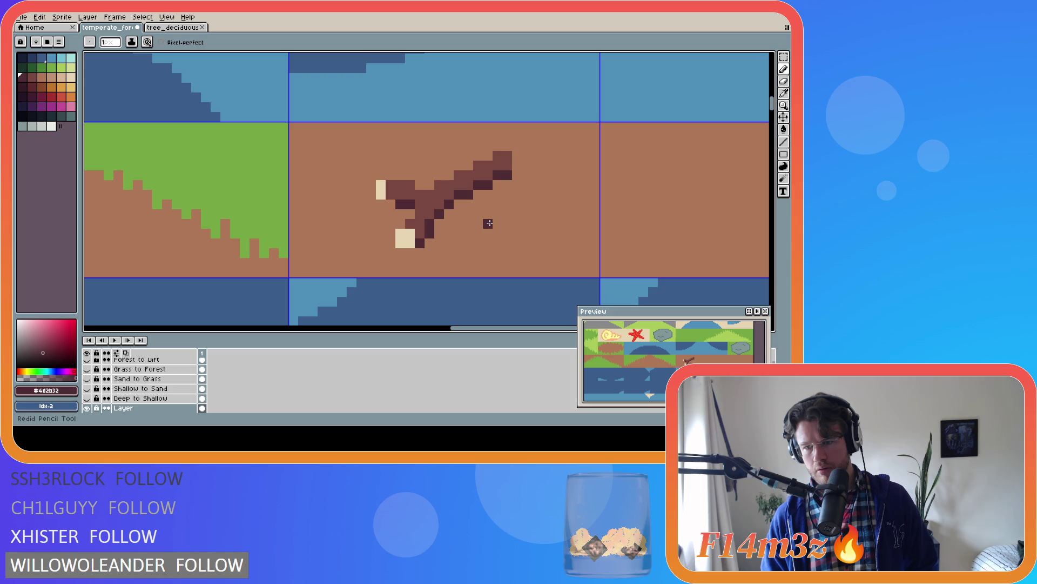
{"action": "key", "text": "ctrl+z"}
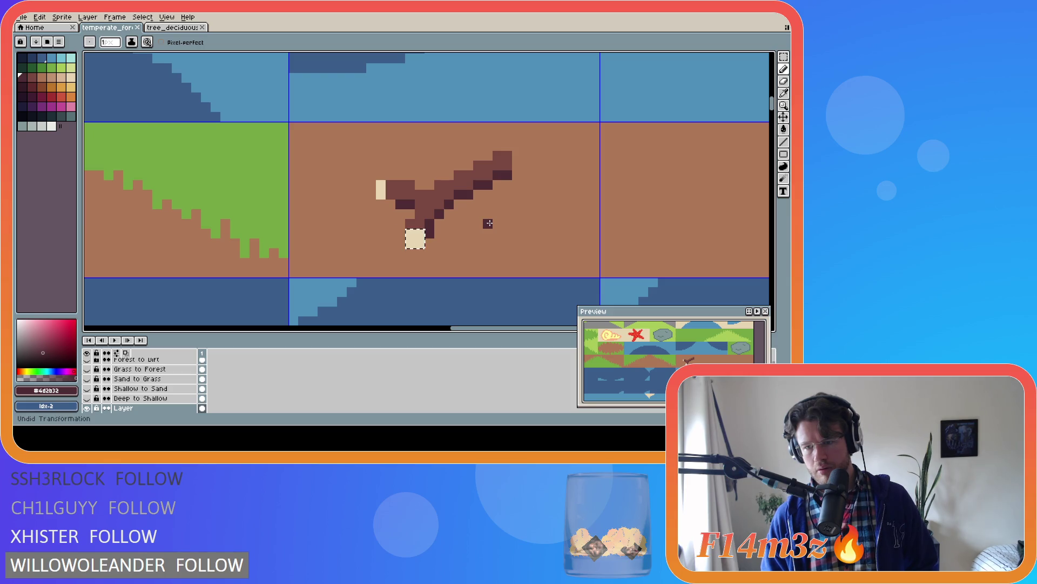
{"action": "key", "text": "ctrl+y"}
{"action": "key", "text": "ctrl+y"}
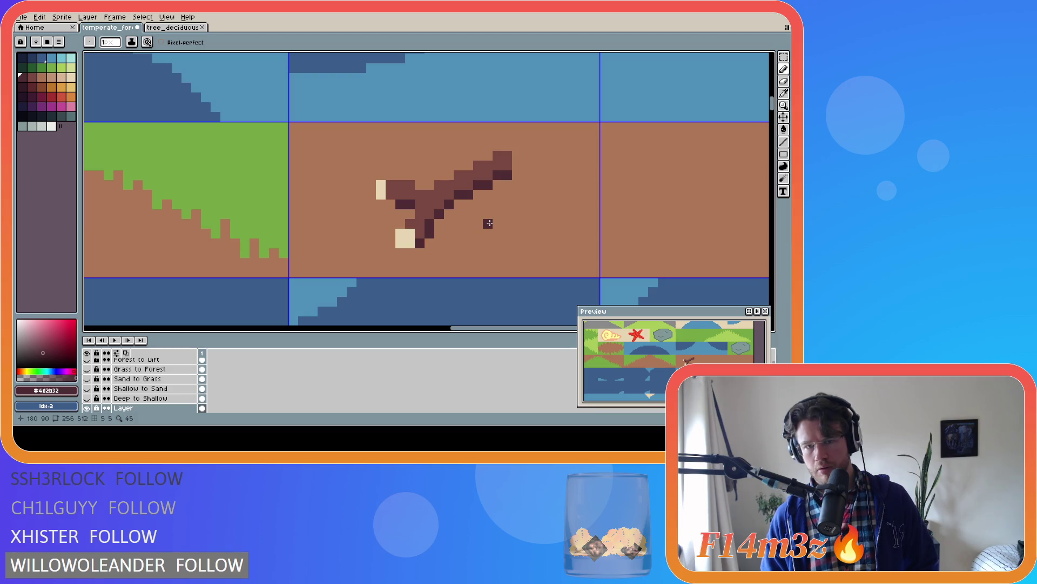
Add dark pixels under the light tip and at the branch's left end, save, and scroll right
{"action": "left_click", "coordinate": [410, 253]}
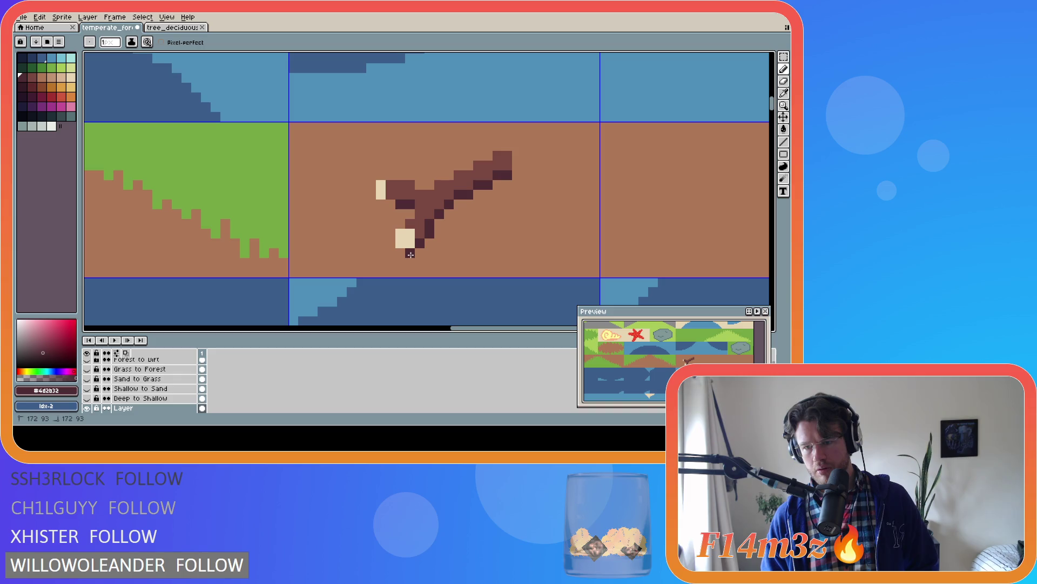
{"action": "left_click", "coordinate": [400, 253]}
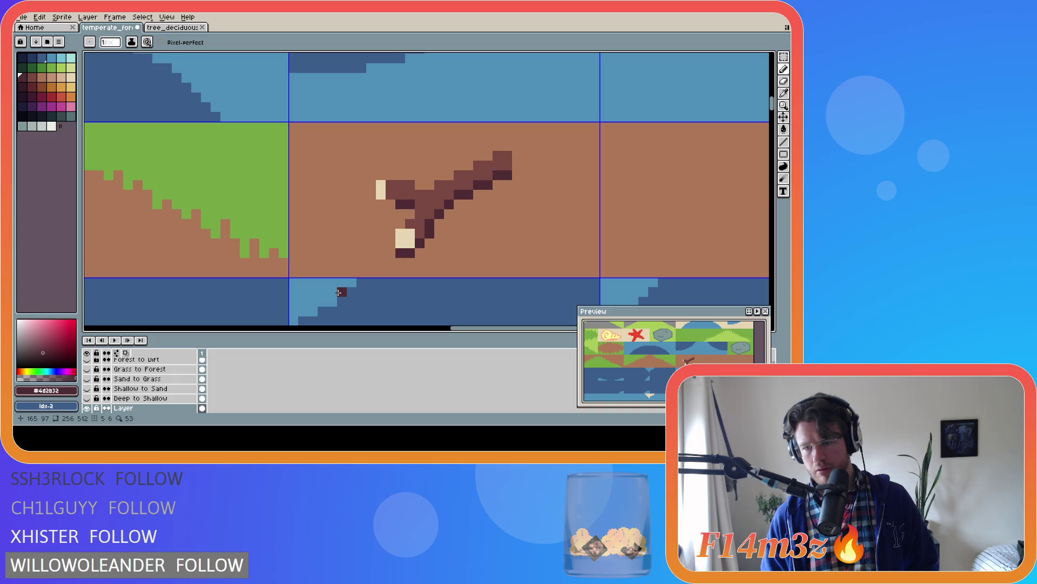
{"action": "left_click_drag", "start_coordinate": [381, 205], "coordinate": [390, 204]}
{"action": "key", "text": "ctrl+z"}
{"action": "key", "text": "ctrl+z"}
{"action": "key", "text": "ctrl+s"}
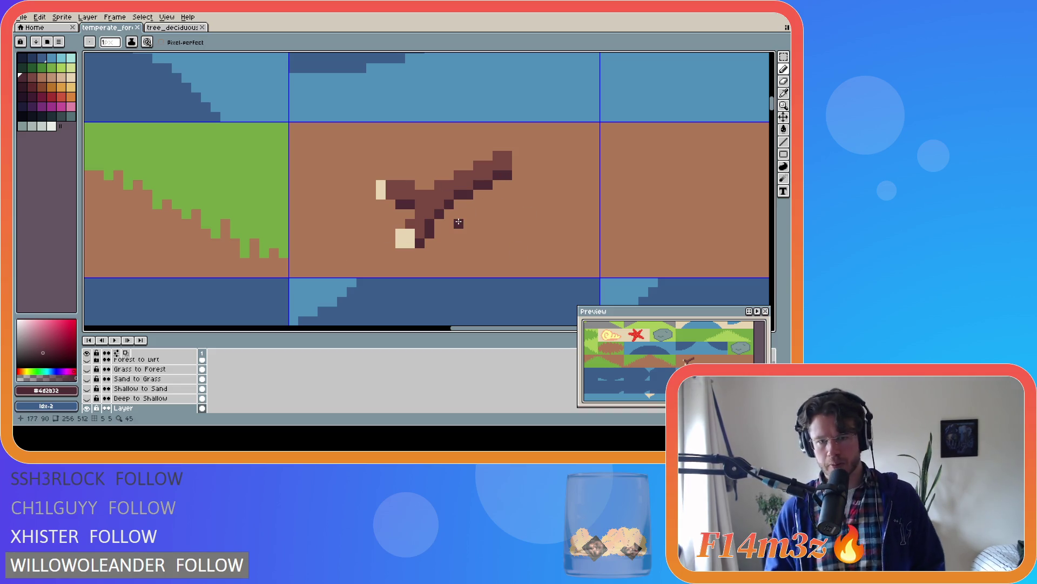
{"action": "left_click", "coordinate": [394, 214]}
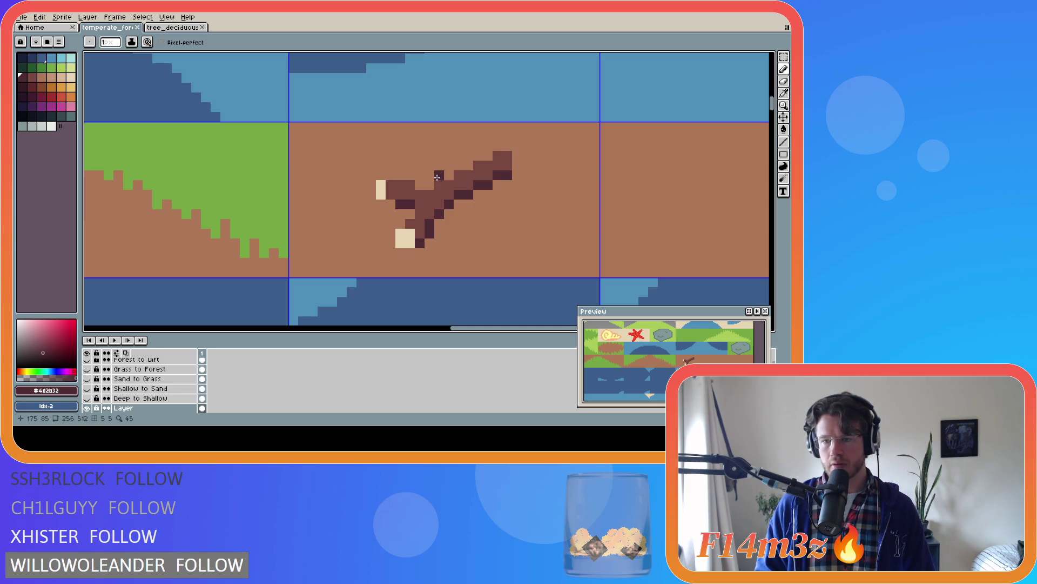
{"action": "left_click_drag", "start_coordinate": [458, 328], "coordinate": [535, 327]}
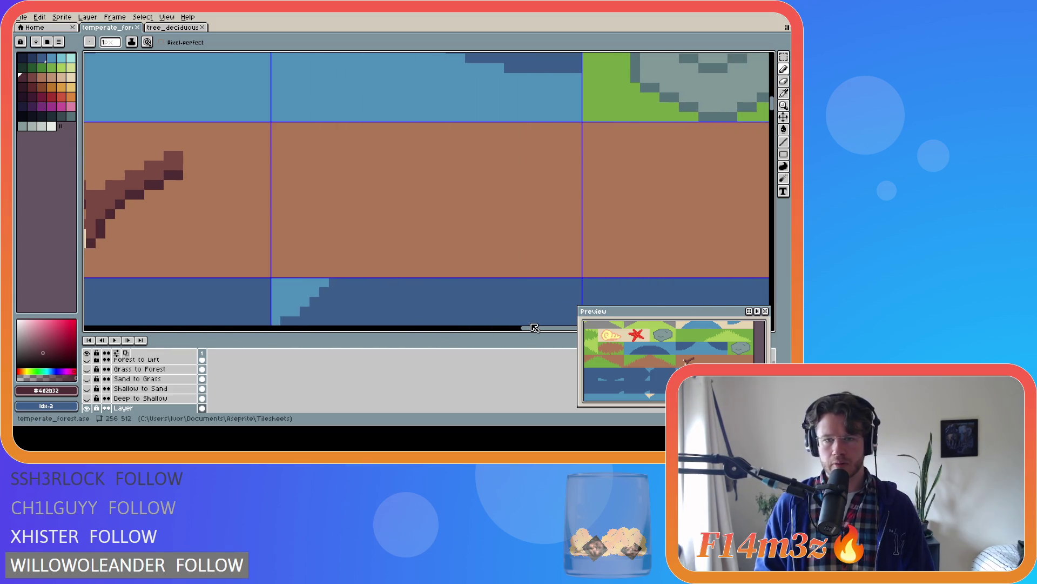
Compare brown palette swatches and settle on the dark brown
{"action": "left_click", "coordinate": [42, 89]}
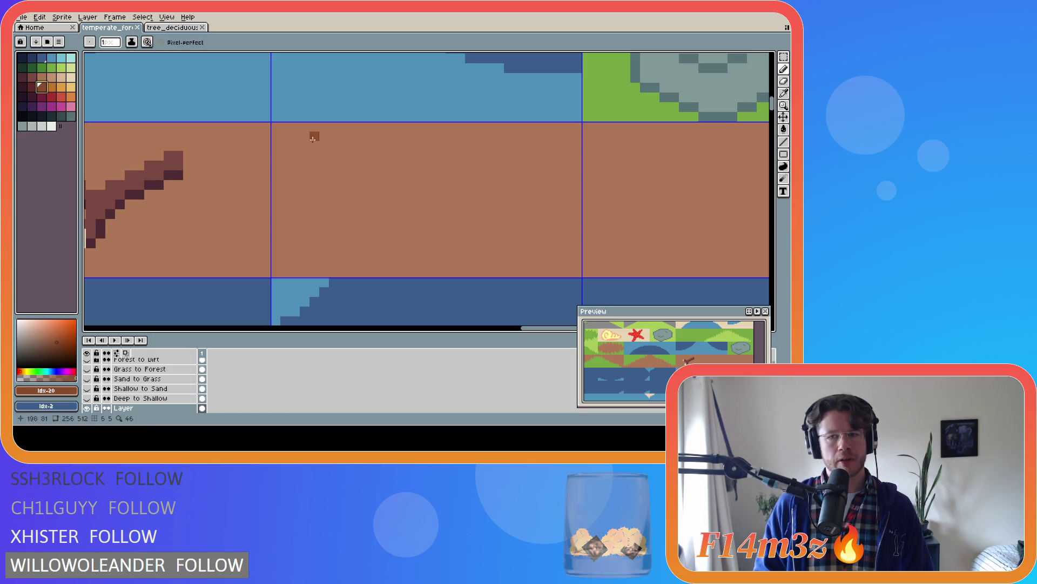
{"action": "left_click", "coordinate": [71, 116]}
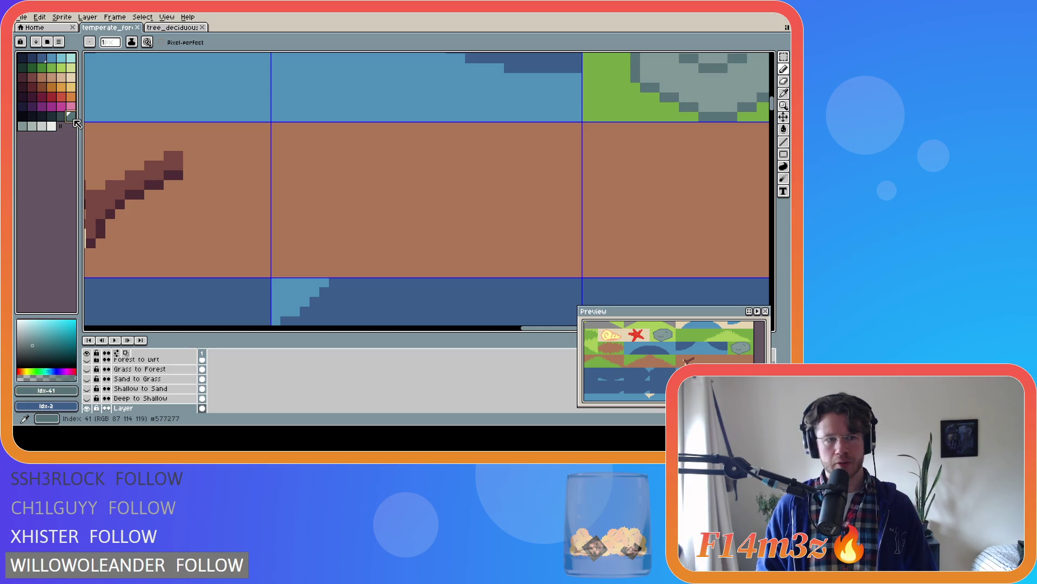
{"action": "left_click", "coordinate": [41, 87]}
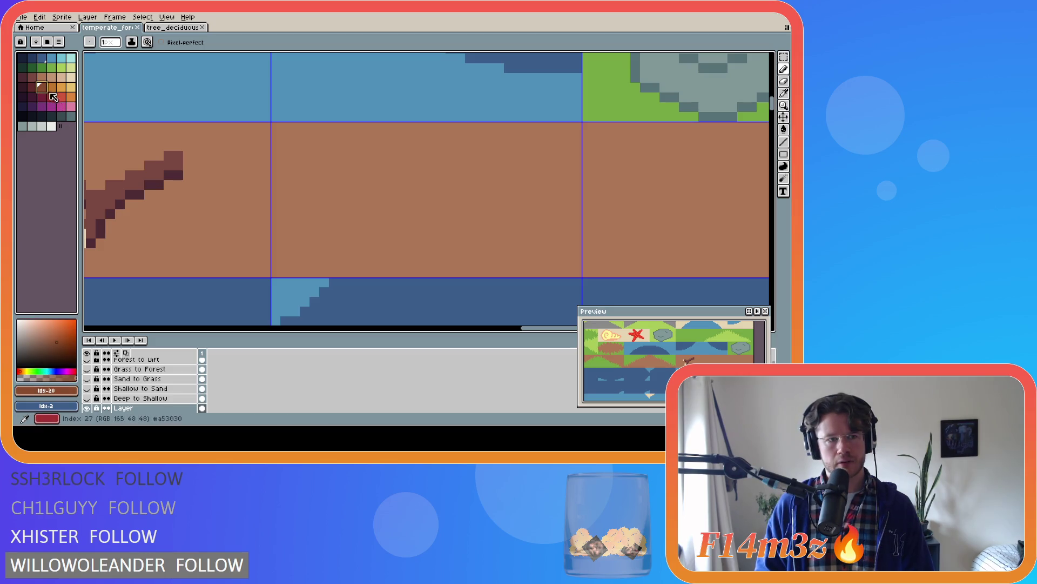
{"action": "left_click", "coordinate": [42, 77]}
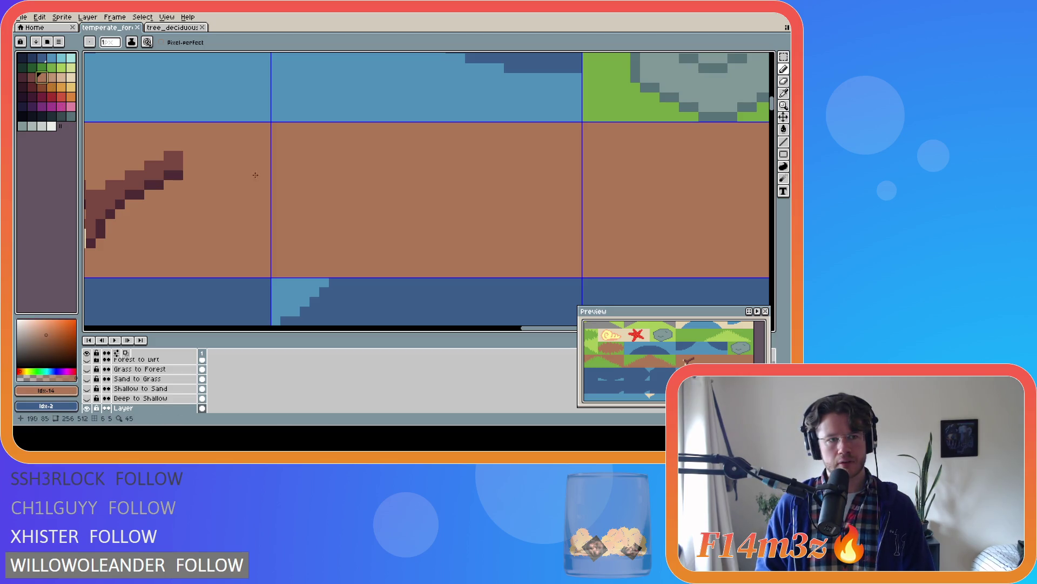
{"action": "left_click", "coordinate": [32, 77]}
{"action": "left_click", "coordinate": [61, 77]}
{"action": "left_click", "coordinate": [51, 77]}
{"action": "left_click", "coordinate": [32, 76]}
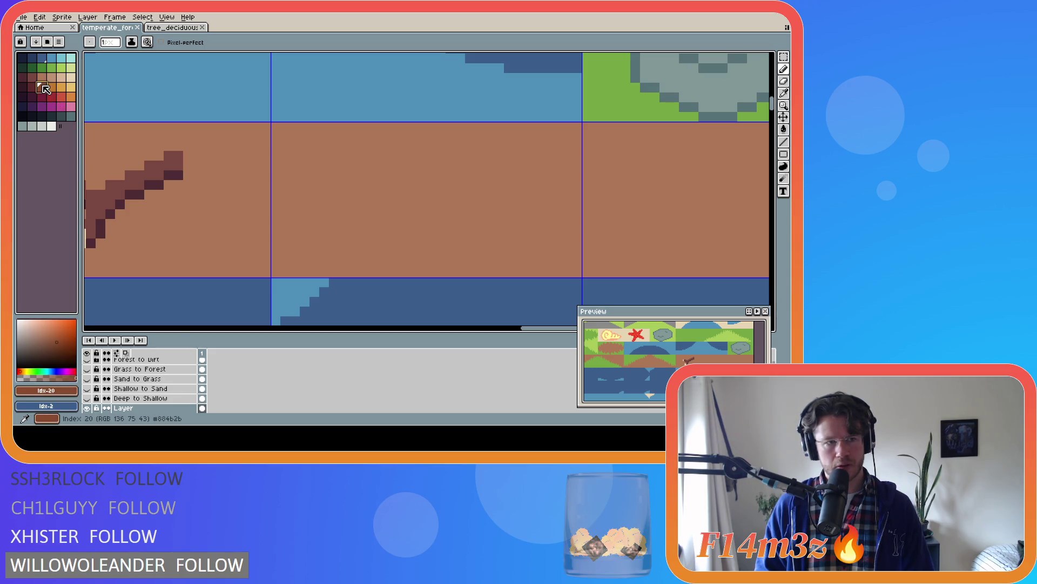
{"action": "left_click", "coordinate": [52, 76]}
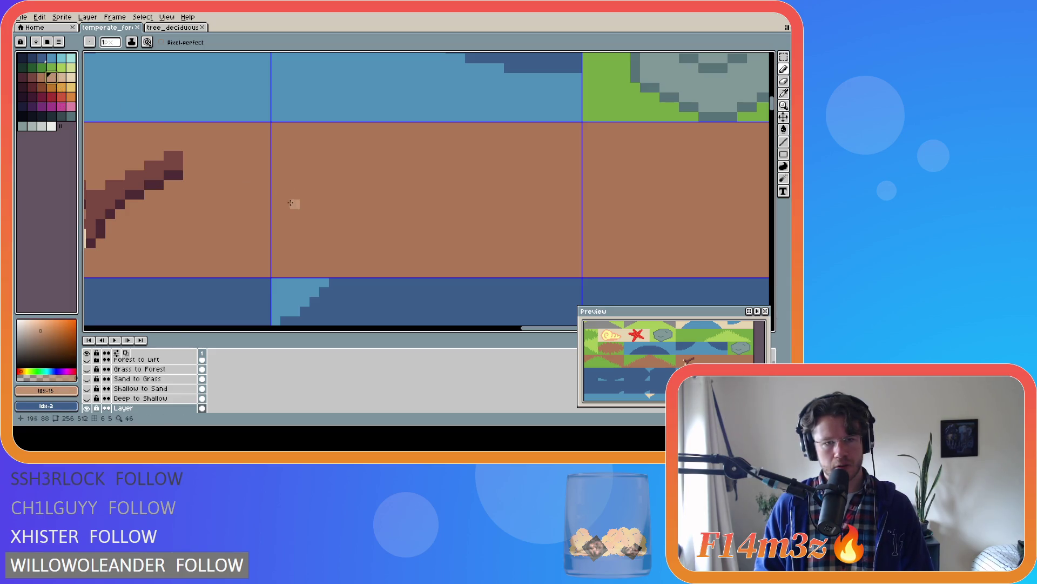
{"action": "left_click", "coordinate": [32, 77]}
Place a few dark brown pixels in the middle of the empty dirt tile
{"action": "left_click", "coordinate": [295, 184]}
{"action": "left_click", "coordinate": [373, 195]}
{"action": "left_click", "coordinate": [363, 204]}
{"action": "left_click_drag", "start_coordinate": [373, 204], "coordinate": [372, 213]}
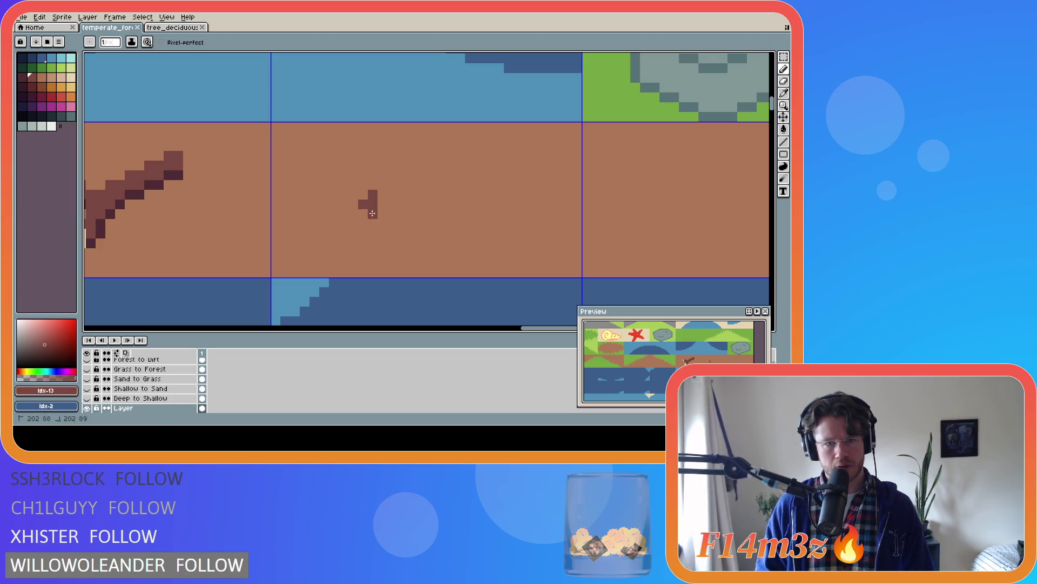
Replace the marks with a small dark ellipse outline and a tiny second ellipse
{"action": "key", "text": "ctrl+z"}
{"action": "key", "text": "ctrl+z"}
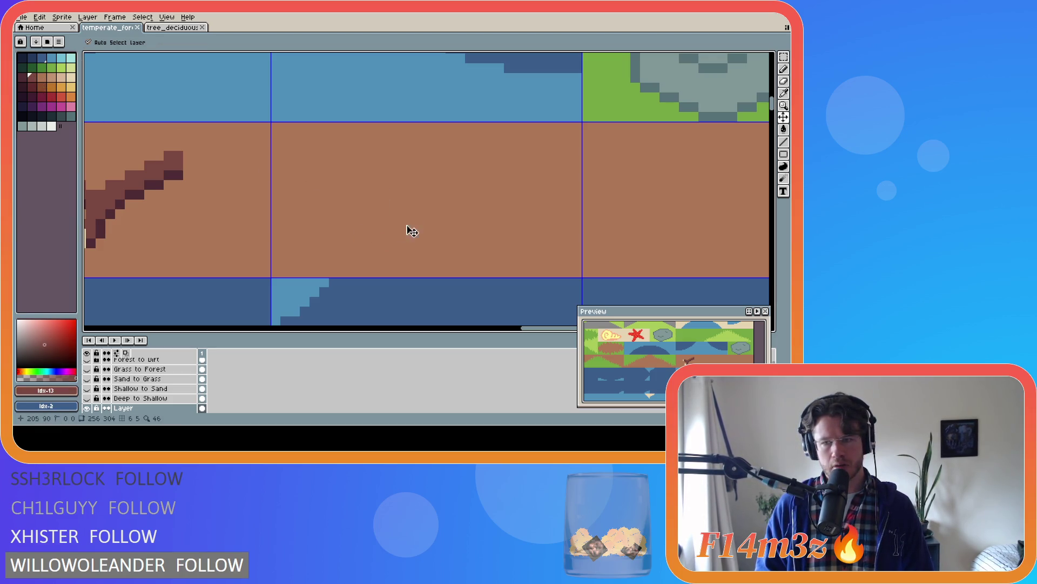
{"action": "left_click_drag", "start_coordinate": [786, 156], "coordinate": [760, 155]}
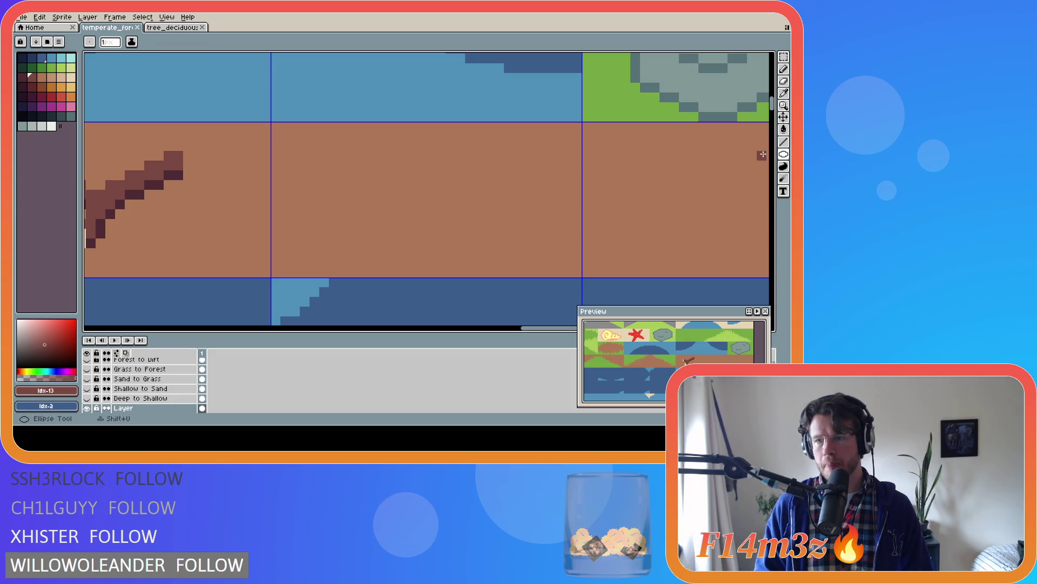
{"action": "left_click_drag", "start_coordinate": [361, 183], "coordinate": [447, 251]}
{"action": "left_click_drag", "start_coordinate": [451, 195], "coordinate": [472, 207]}
Reshape the tiny ellipse by painting some of its pixels sand colour
{"action": "left_click", "coordinate": [500, 215], "text": "alt"}
{"action": "key", "text": "b"}
{"action": "left_click", "coordinate": [473, 207]}
{"action": "left_click", "coordinate": [454, 194]}
{"action": "right_click", "coordinate": [459, 203]}
{"action": "left_click", "coordinate": [471, 195]}
{"action": "key", "text": "ctrl+z"}
{"action": "key", "text": "v"}
{"action": "key", "text": "ctrl+z"}
{"action": "key", "text": "ctrl+z"}
{"action": "key", "text": "b"}
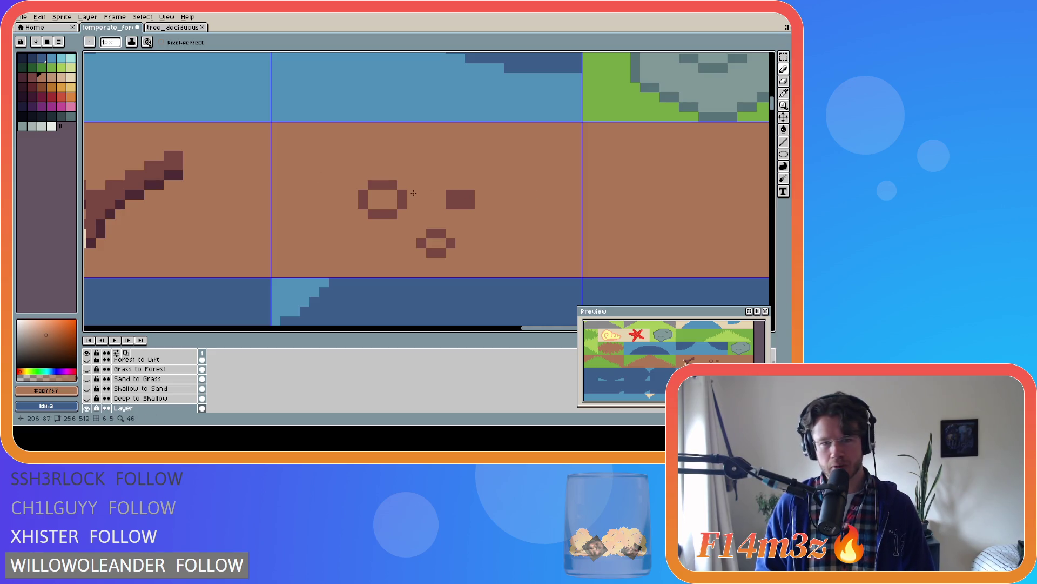
{"action": "key", "text": "v"}
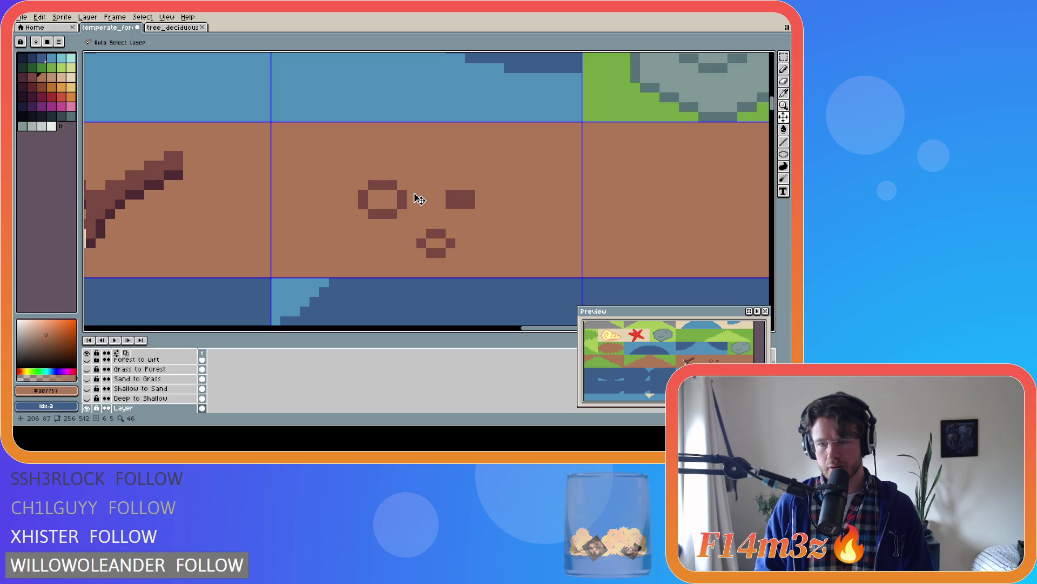
{"action": "key", "text": "ctrl+y"}
{"action": "key", "text": "b"}
Fill the large ring's missing upper-right pixel and draw a small dark brown ring
{"action": "left_click", "coordinate": [399, 196]}
{"action": "left_click", "coordinate": [398, 196]}
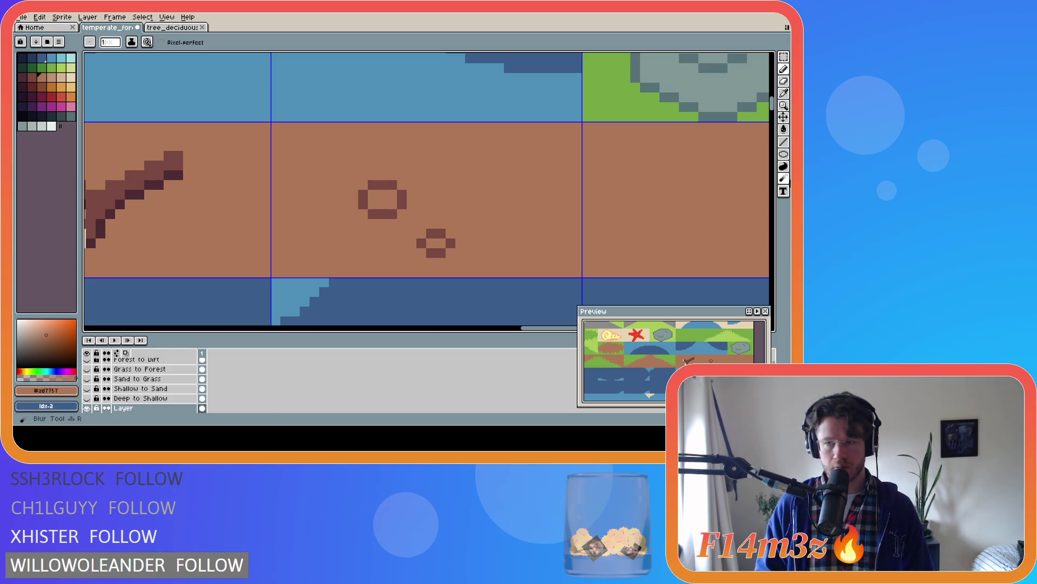
{"action": "left_click", "coordinate": [782, 157]}
{"action": "key", "text": "ctrl+z"}
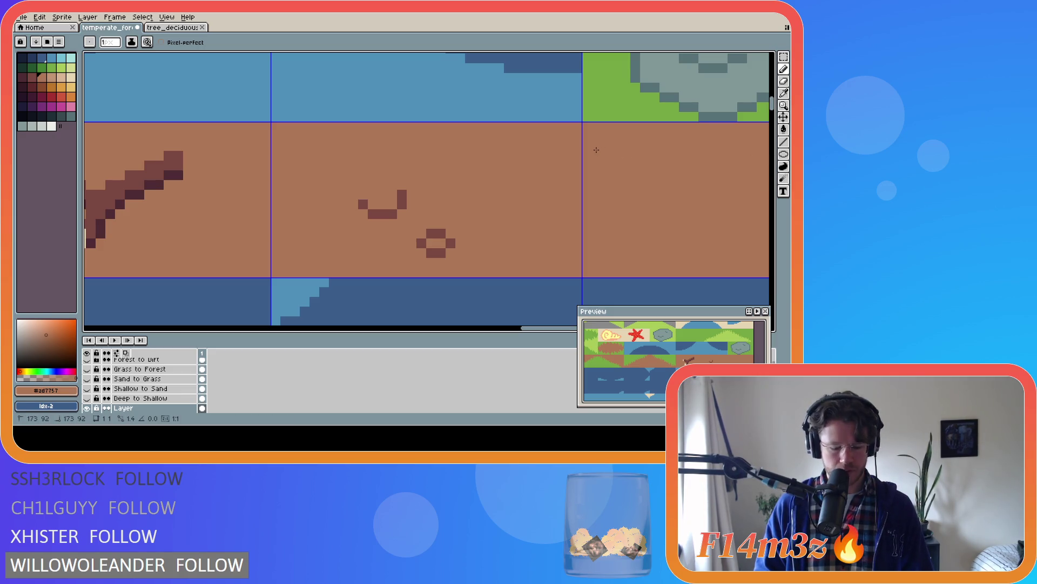
{"action": "key", "text": "ctrl+y"}
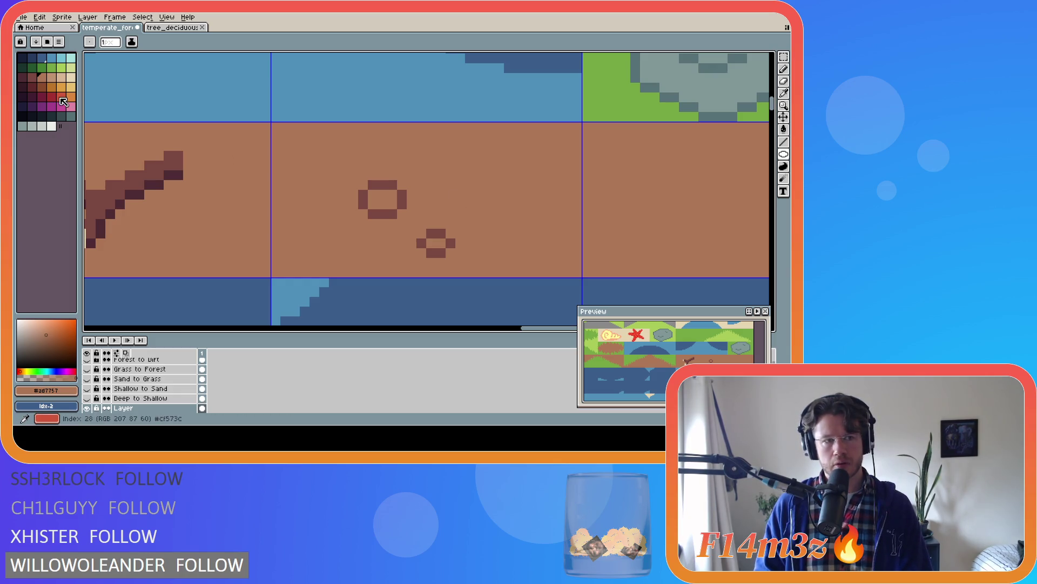
{"action": "left_click", "coordinate": [32, 78]}
{"action": "mouse_move", "coordinate": [461, 195]}
{"action": "left_mouse_down"}
{"action": "mouse_move", "coordinate": [451, 214]}
{"action": "mouse_move", "coordinate": [470, 204]}
{"action": "left_mouse_up"}
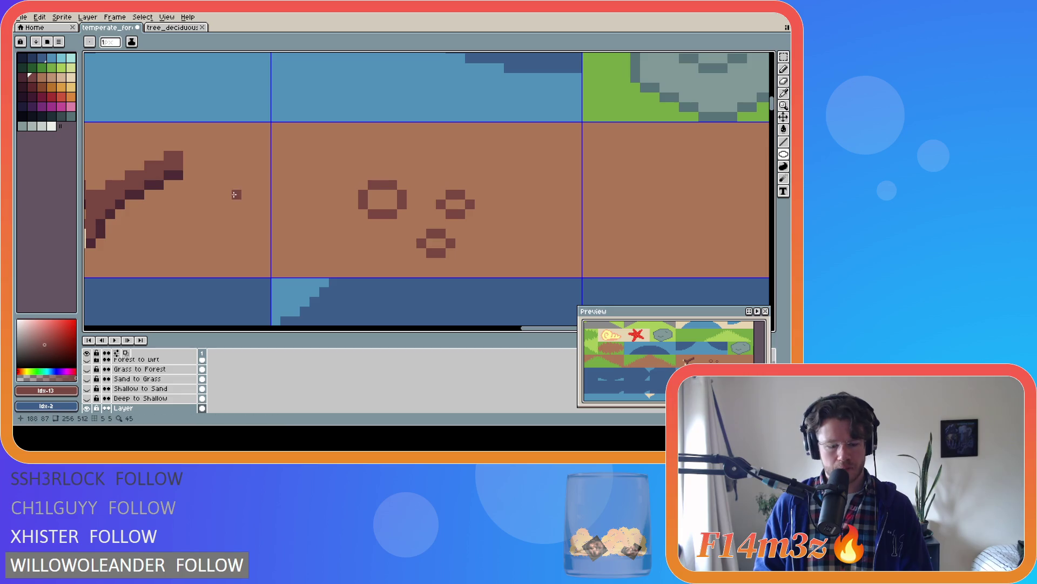
Move the small ring slightly right and the large ring up one pixel, filling gaps with sand
{"action": "key", "text": "m"}
{"action": "mouse_move", "coordinate": [435, 189]}
{"action": "left_mouse_down"}
{"action": "mouse_move", "coordinate": [476, 220]}
{"action": "mouse_move", "coordinate": [467, 212]}
{"action": "left_mouse_up"}
{"action": "left_click", "coordinate": [510, 192]}
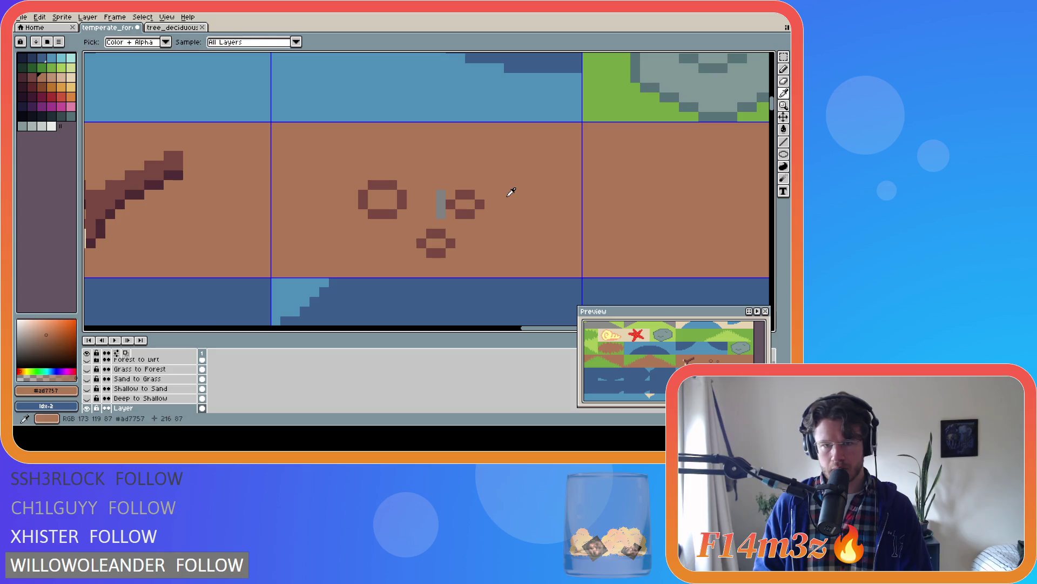
{"action": "key", "text": "g"}
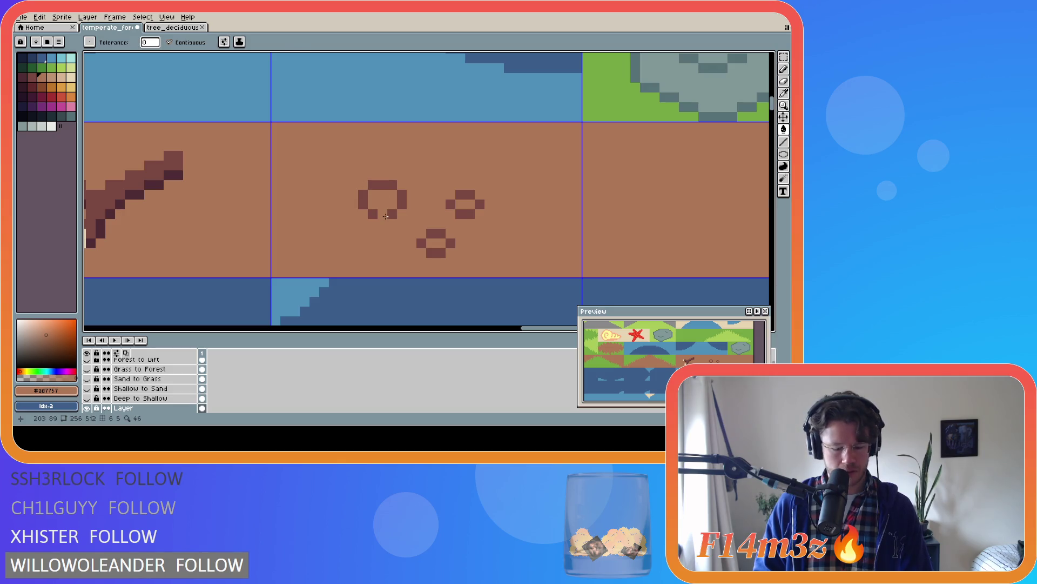
{"action": "key", "text": "m"}
{"action": "left_click_drag", "start_coordinate": [347, 180], "coordinate": [408, 221]}
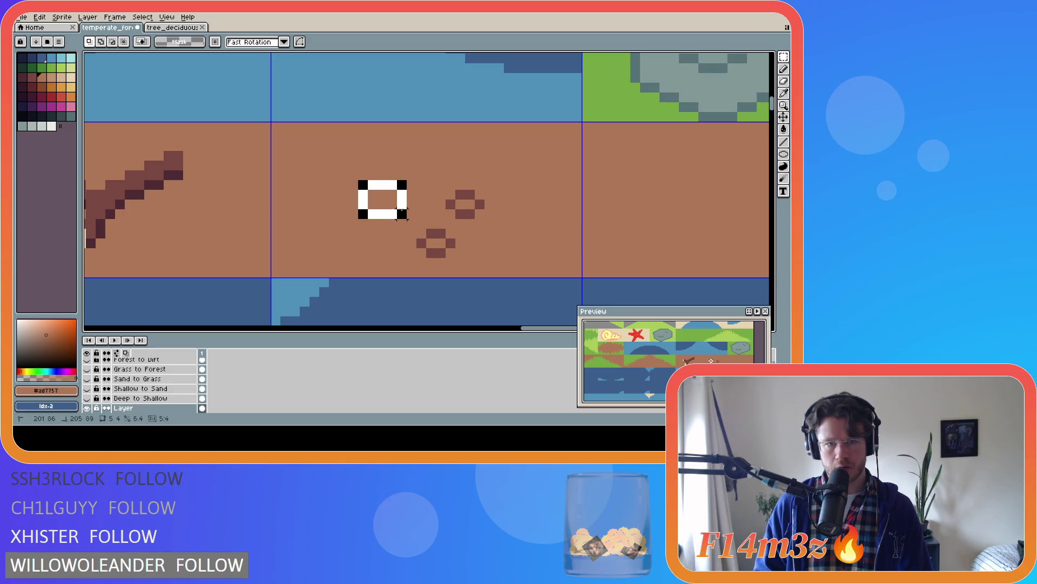
{"action": "key", "text": "Up"}
{"action": "key", "text": "g"}
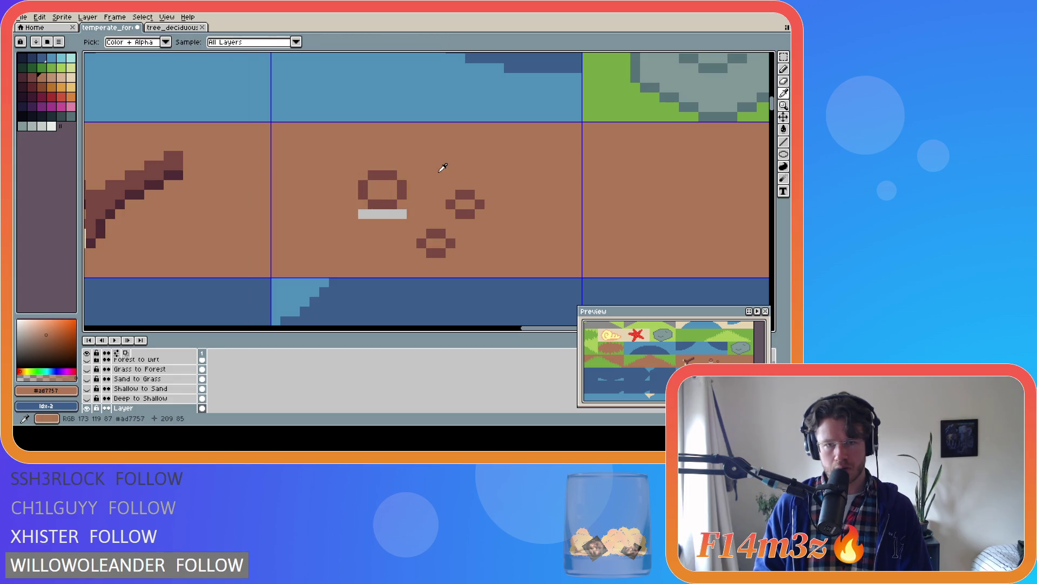
{"action": "left_click", "coordinate": [385, 214]}
{"action": "left_click", "coordinate": [385, 214]}
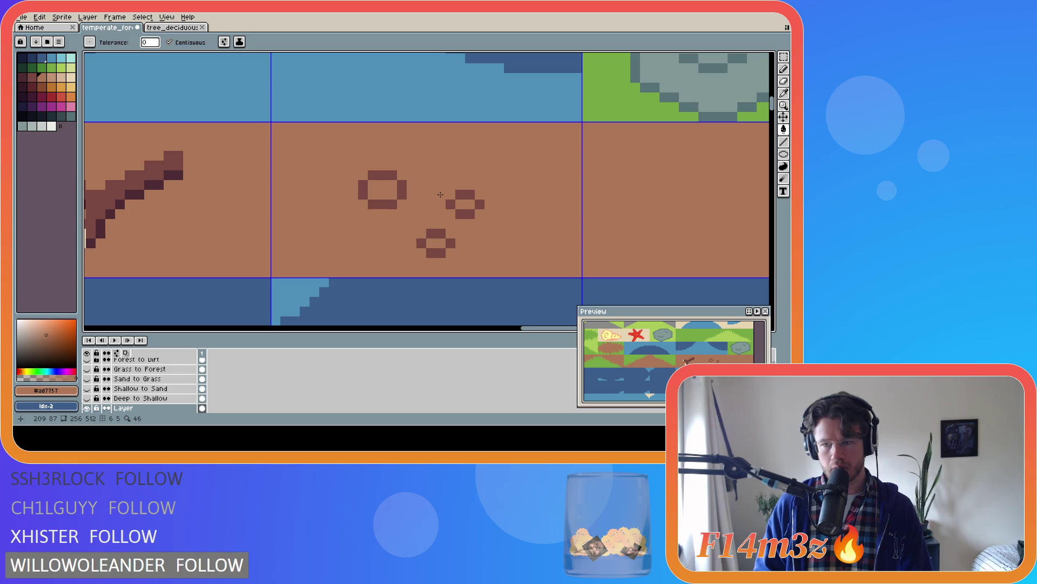
Nudge the small diamond one pixel left and fill the grey gap beside it with sand
{"action": "key", "text": "m"}
{"action": "left_click_drag", "start_coordinate": [455, 258], "coordinate": [416, 229]}
{"action": "key", "text": "Left"}
{"action": "key", "text": "ctrl+d"}
{"action": "key", "text": "g"}
{"action": "left_click", "coordinate": [452, 244]}
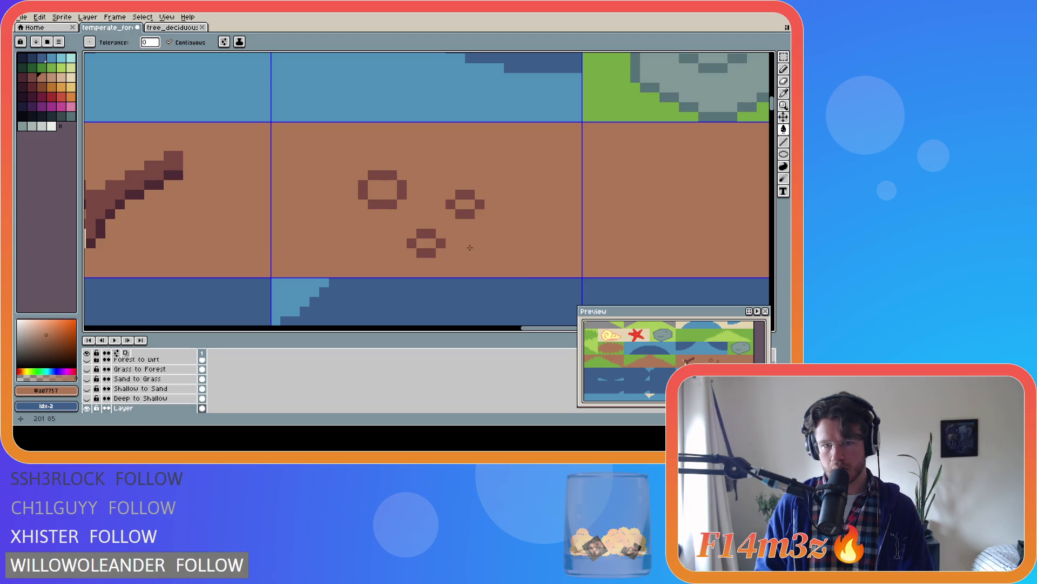
Select all three pebble rings, release the selection, and pick the dark brown swatch
{"action": "key", "text": "m"}
{"action": "mouse_move", "coordinate": [358, 170]}
{"action": "left_mouse_down"}
{"action": "mouse_move", "coordinate": [490, 255]}
{"action": "mouse_move", "coordinate": [437, 223]}
{"action": "left_mouse_up"}
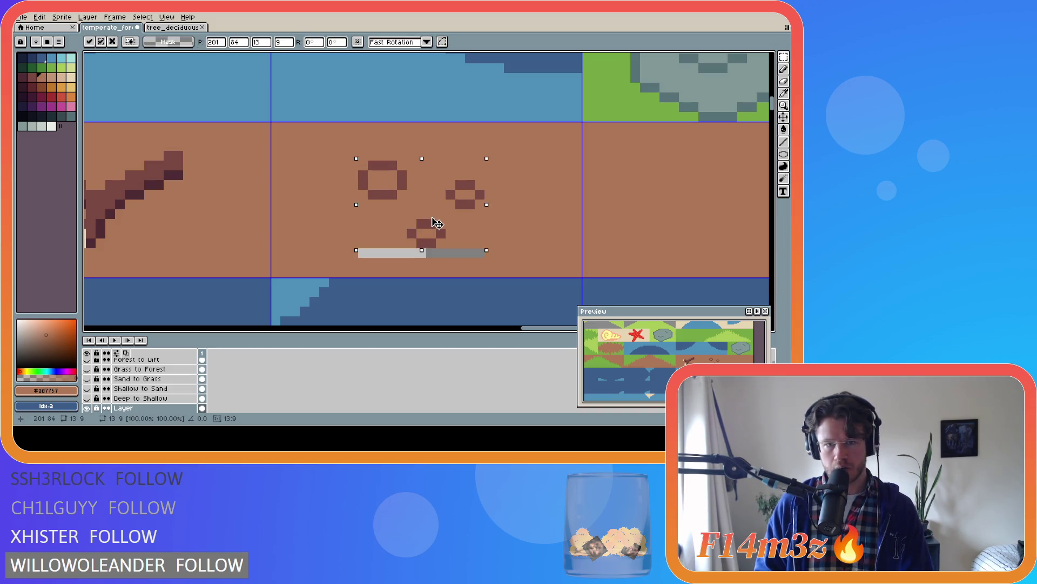
{"action": "left_click", "coordinate": [516, 241]}
{"action": "key", "text": "g"}
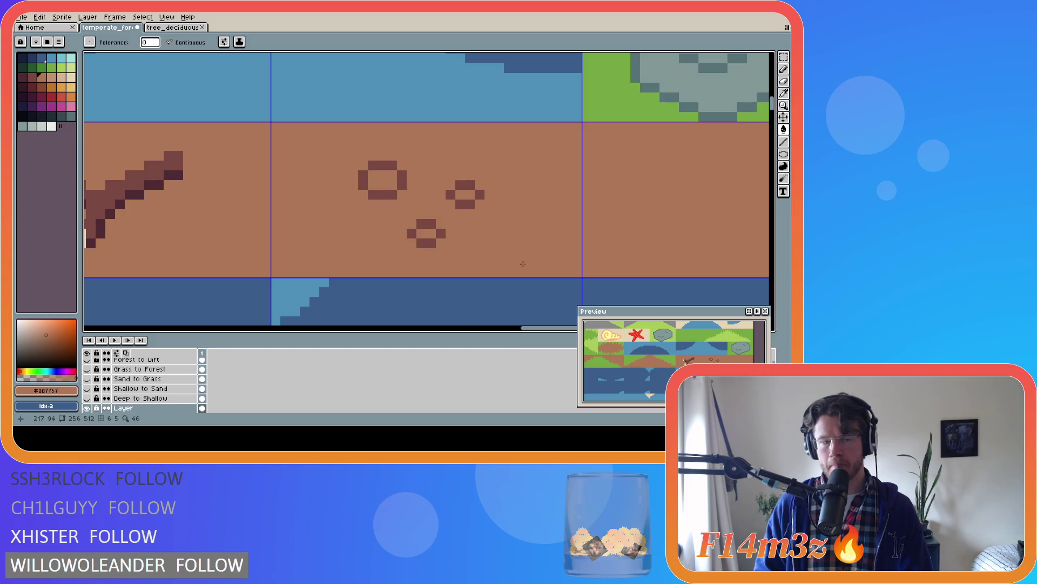
{"action": "left_click", "coordinate": [32, 76]}
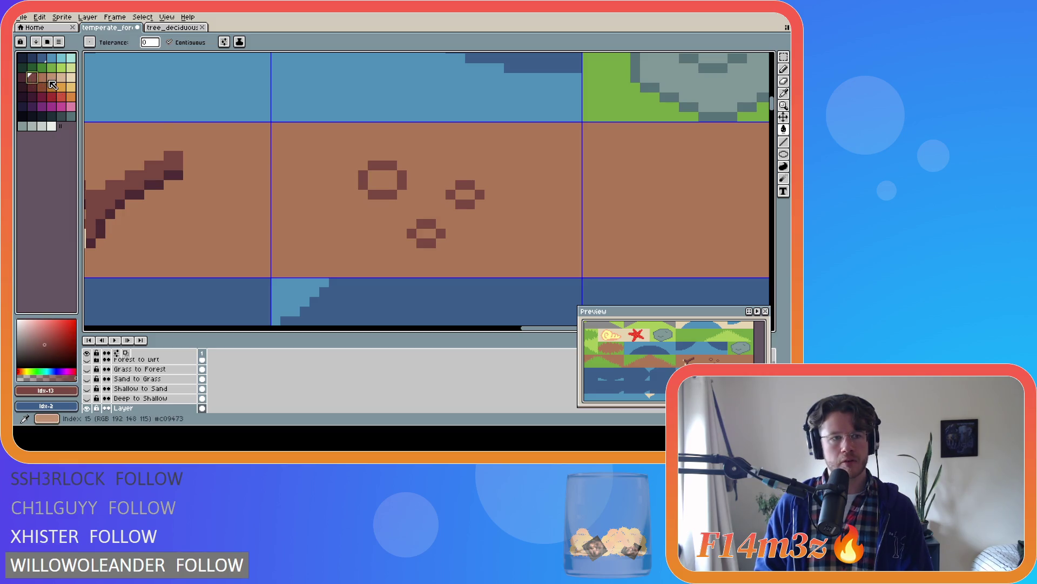
Fill the hollow ring centres, first with a dark swatch and then with blue-grey
{"action": "left_click", "coordinate": [22, 76]}
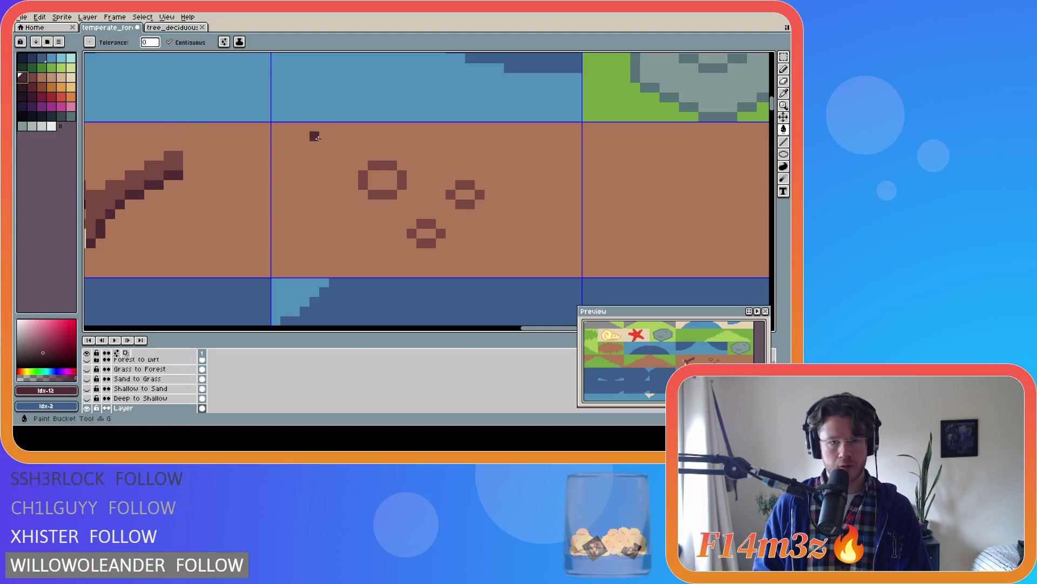
{"action": "left_click", "coordinate": [382, 180]}
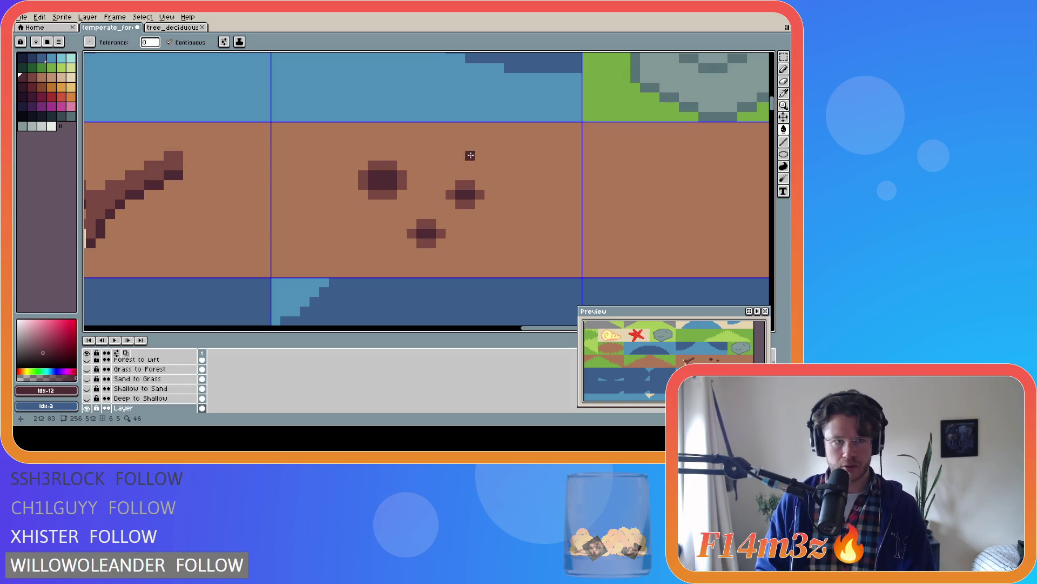
{"action": "left_click", "coordinate": [72, 117]}
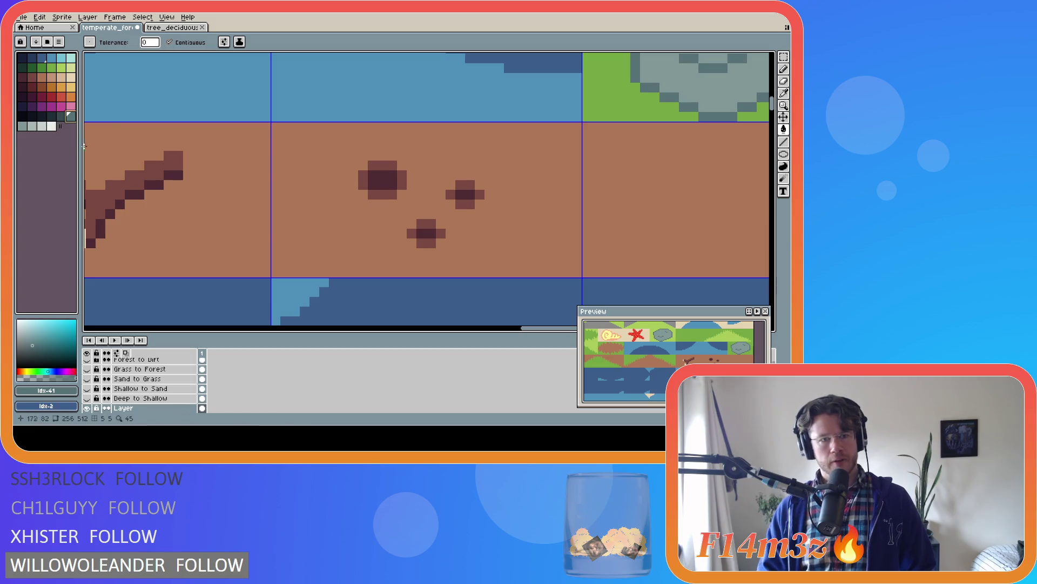
{"action": "left_click", "coordinate": [383, 181]}
{"action": "left_click", "coordinate": [461, 196]}
{"action": "left_click", "coordinate": [460, 195]}
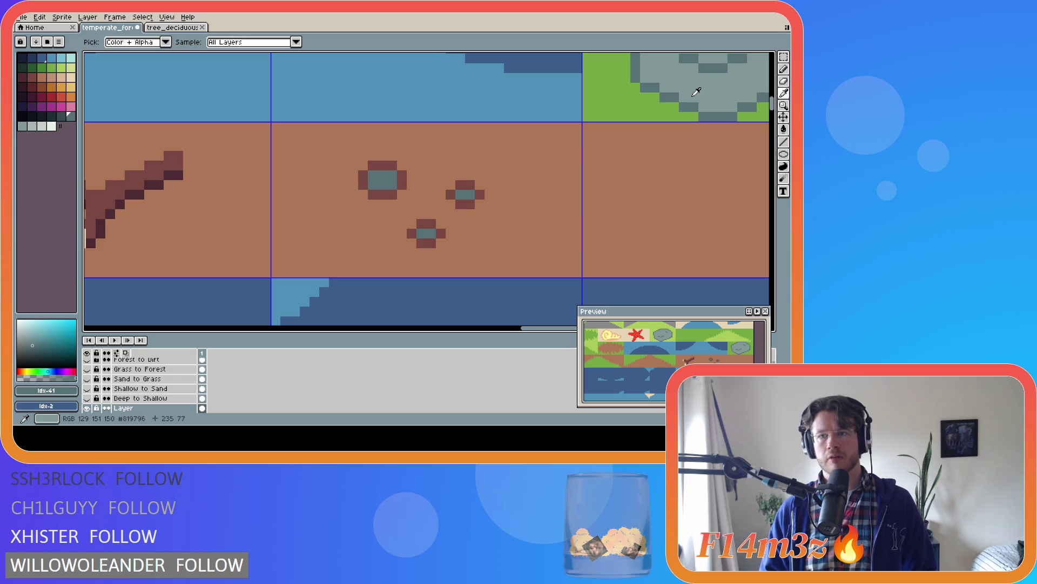
Recolour all three pebble centres with the light grey sampled from the grey rock
{"action": "left_click", "coordinate": [699, 89], "text": "alt"}
{"action": "left_click", "coordinate": [373, 184]}
{"action": "left_click", "coordinate": [468, 194]}
{"action": "left_click", "coordinate": [430, 235]}
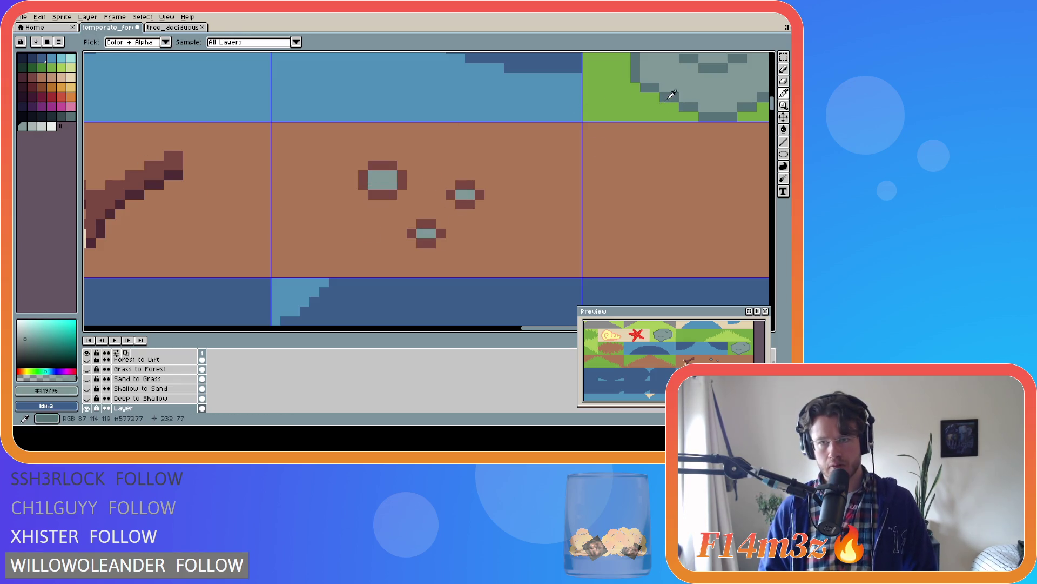
Recolour the outlines of all three pebbles with the rock's darker grey
{"action": "left_click", "coordinate": [667, 96], "text": "alt"}
{"action": "left_click", "coordinate": [465, 185]}
{"action": "left_click", "coordinate": [470, 204]}
{"action": "left_click", "coordinate": [451, 195]}
{"action": "left_click", "coordinate": [480, 195]}
{"action": "left_click", "coordinate": [425, 240]}
{"action": "left_click", "coordinate": [422, 224]}
{"action": "left_click", "coordinate": [383, 195]}
{"action": "left_click", "coordinate": [363, 180]}
{"action": "left_click", "coordinate": [382, 165]}
{"action": "left_click", "coordinate": [402, 180]}
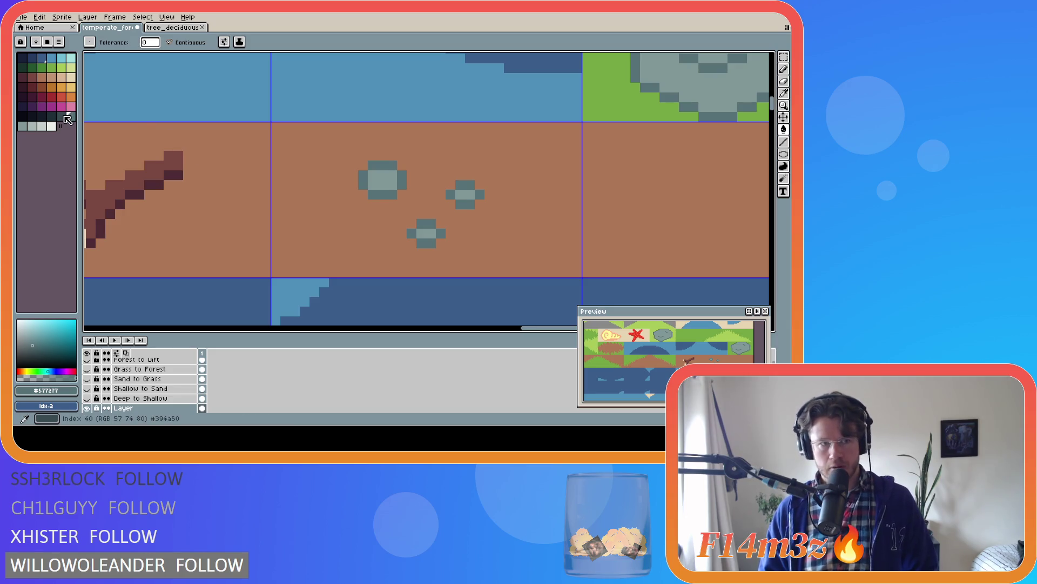
{"action": "left_click", "coordinate": [23, 77]}
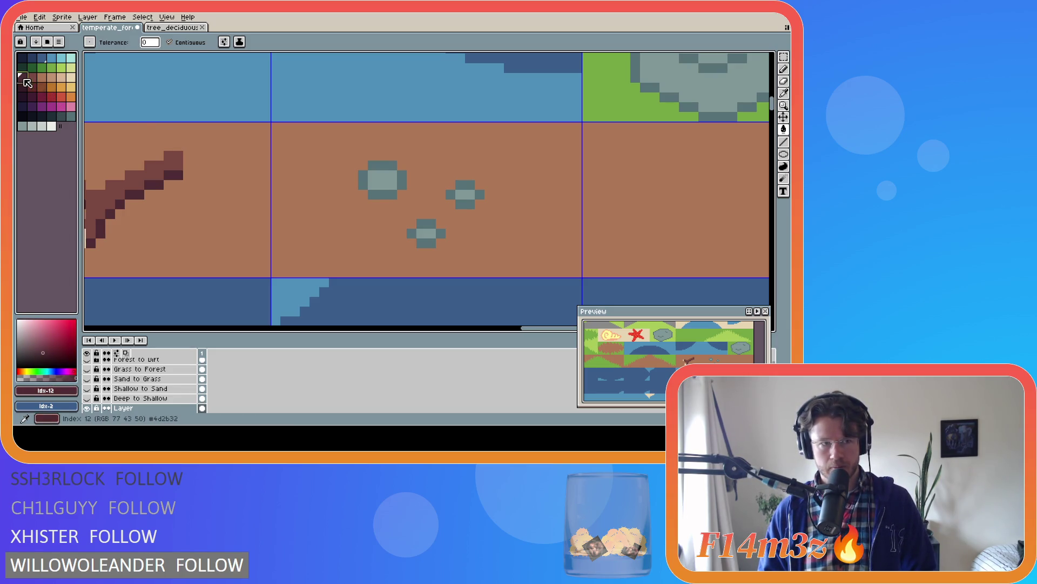
Undo a stray maroon fill of the dirt and a trial dark shadow row
{"action": "left_click", "coordinate": [371, 202]}
{"action": "key", "text": "ctrl+z"}
{"action": "key", "text": "b"}
{"action": "left_click", "coordinate": [363, 195]}
{"action": "left_click_drag", "start_coordinate": [372, 204], "coordinate": [392, 204]}
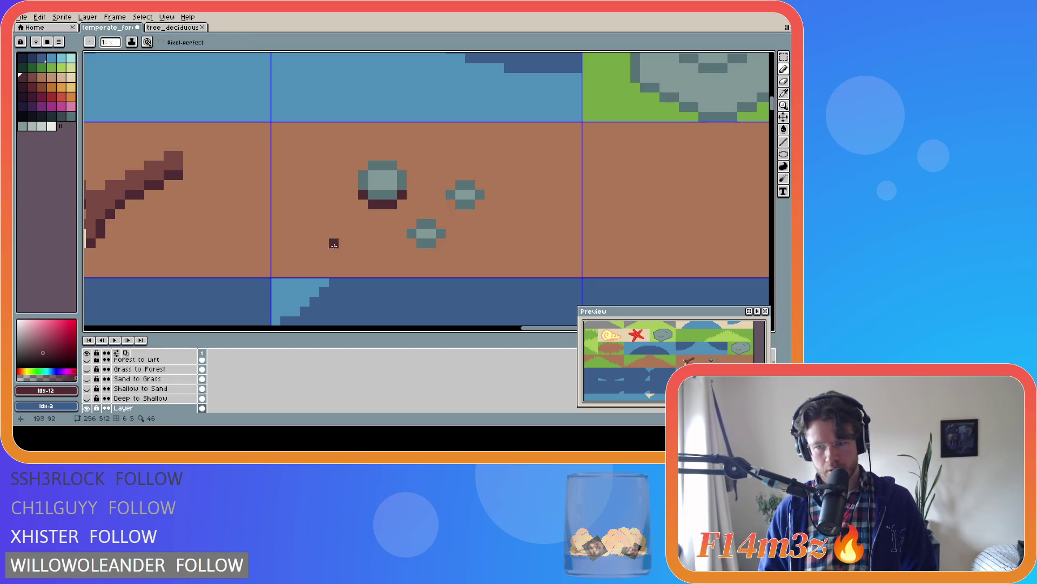
{"action": "key", "text": "v"}
{"action": "key", "text": "ctrl+z"}
Pencil lighter maroon shadow pixels along the lower edges of all three pebbles
{"action": "left_click", "coordinate": [30, 77]}
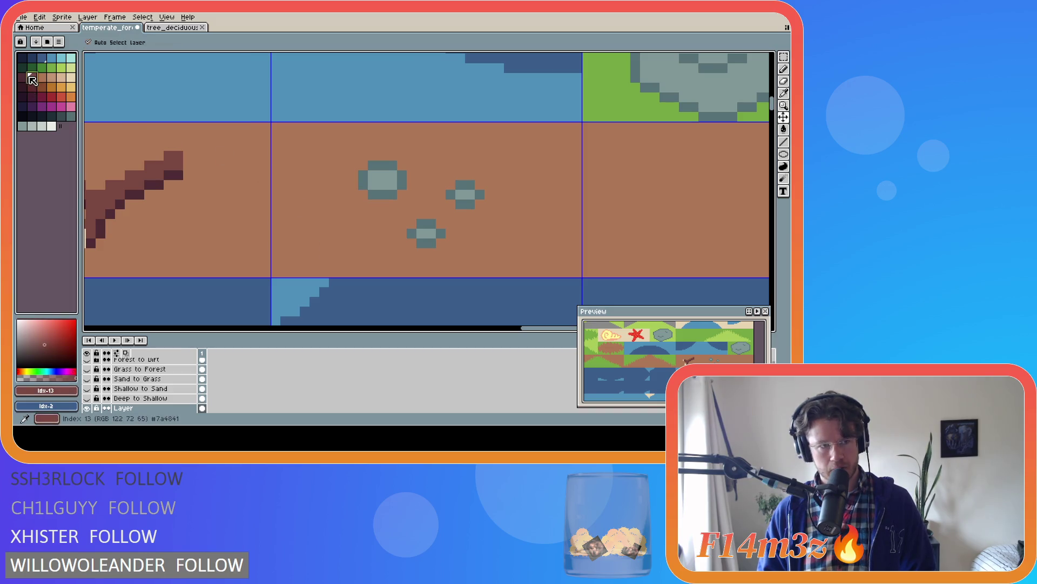
{"action": "key", "text": "b"}
{"action": "left_click", "coordinate": [363, 195]}
{"action": "left_click", "coordinate": [382, 204]}
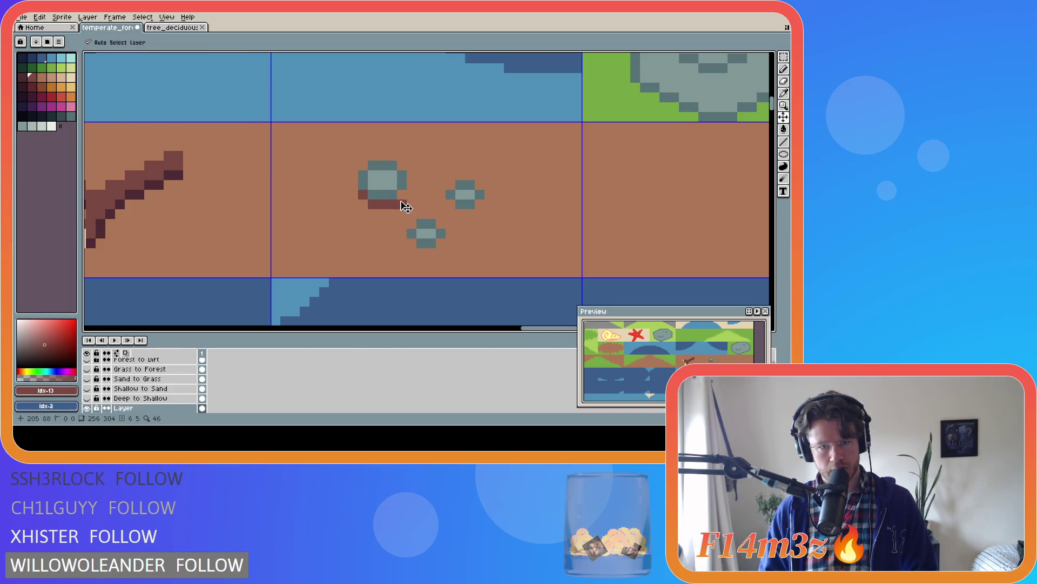
{"action": "left_click", "coordinate": [402, 195]}
{"action": "left_click", "coordinate": [412, 233]}
{"action": "left_click", "coordinate": [411, 243]}
{"action": "left_click", "coordinate": [422, 253]}
{"action": "left_click", "coordinate": [450, 204]}
{"action": "left_click", "coordinate": [461, 214]}
{"action": "left_click", "coordinate": [470, 214]}
{"action": "left_click", "coordinate": [480, 204]}
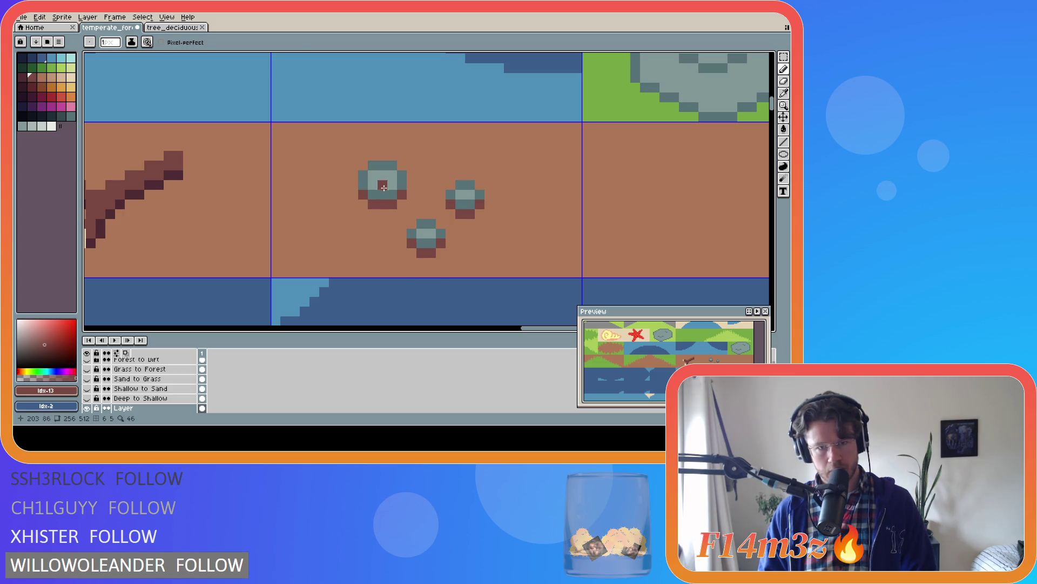
Add lighter grey highlights to the large and lower pebbles, then save the tileset
{"action": "left_click", "coordinate": [23, 126]}
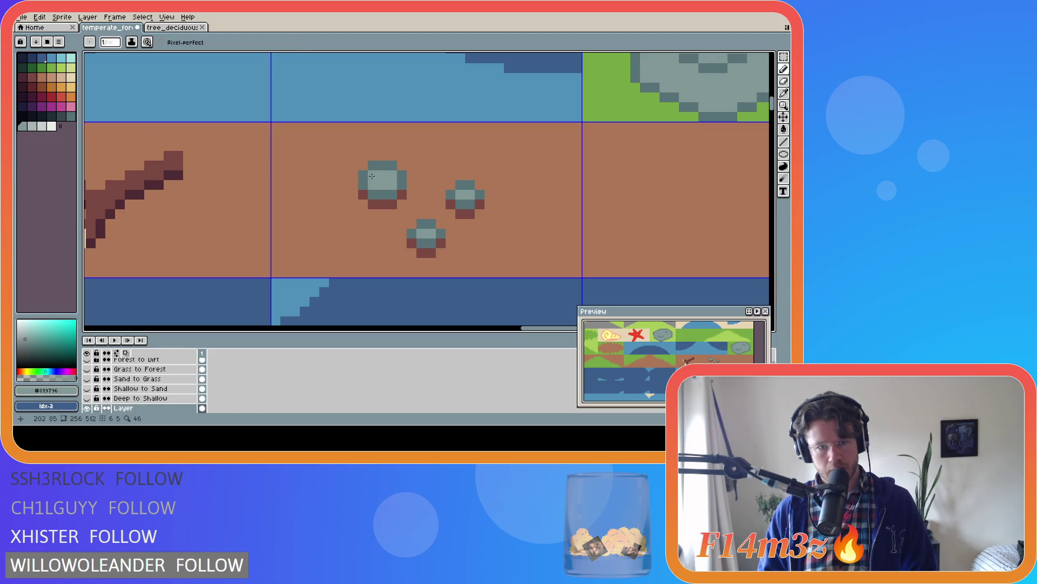
{"action": "left_click", "coordinate": [31, 125]}
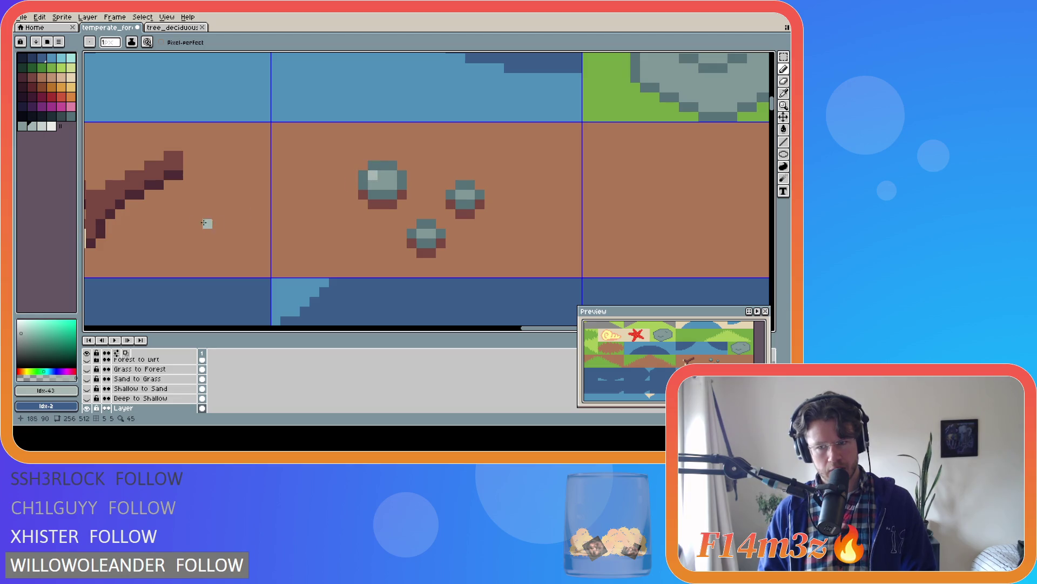
{"action": "left_click", "coordinate": [379, 176]}
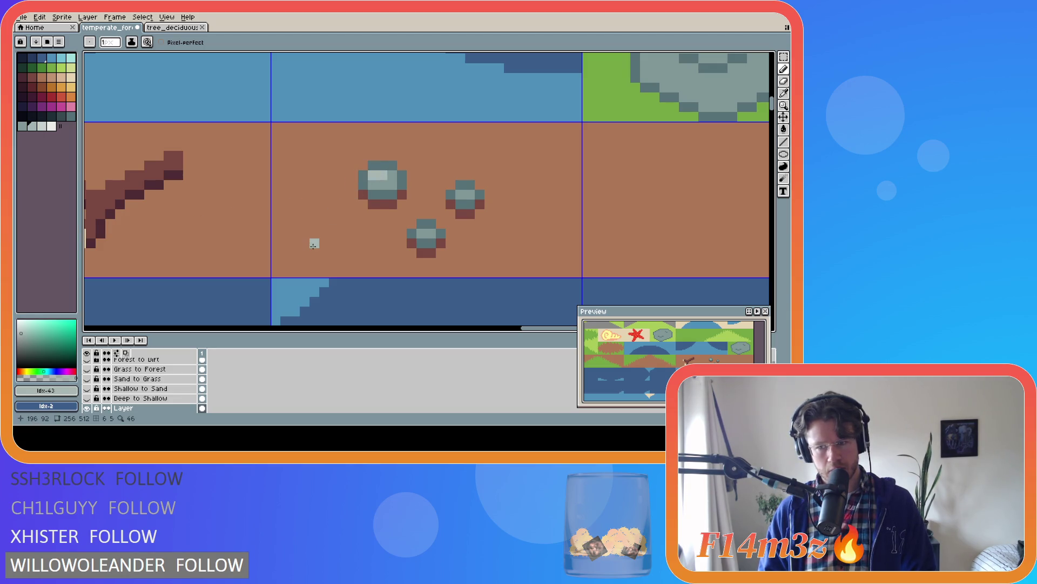
{"action": "left_click", "coordinate": [421, 233]}
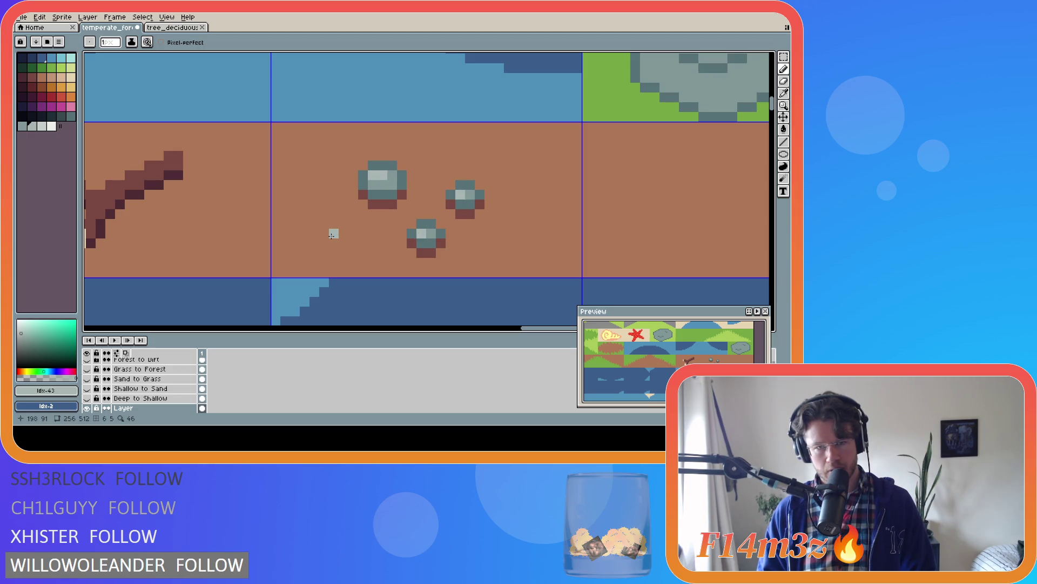
{"action": "key", "text": "ctrl+s"}
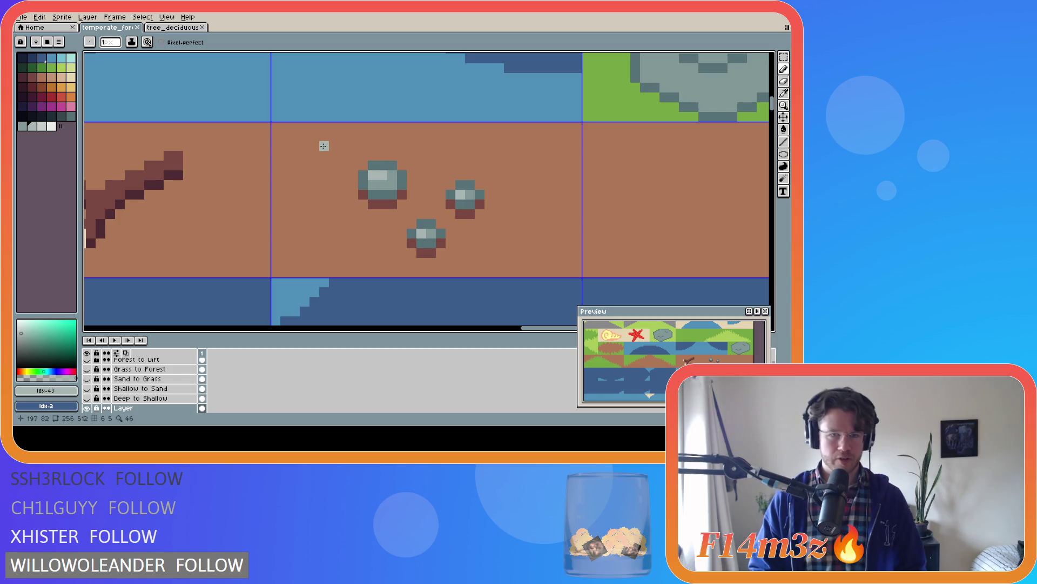
{"action": "key", "text": "i"}
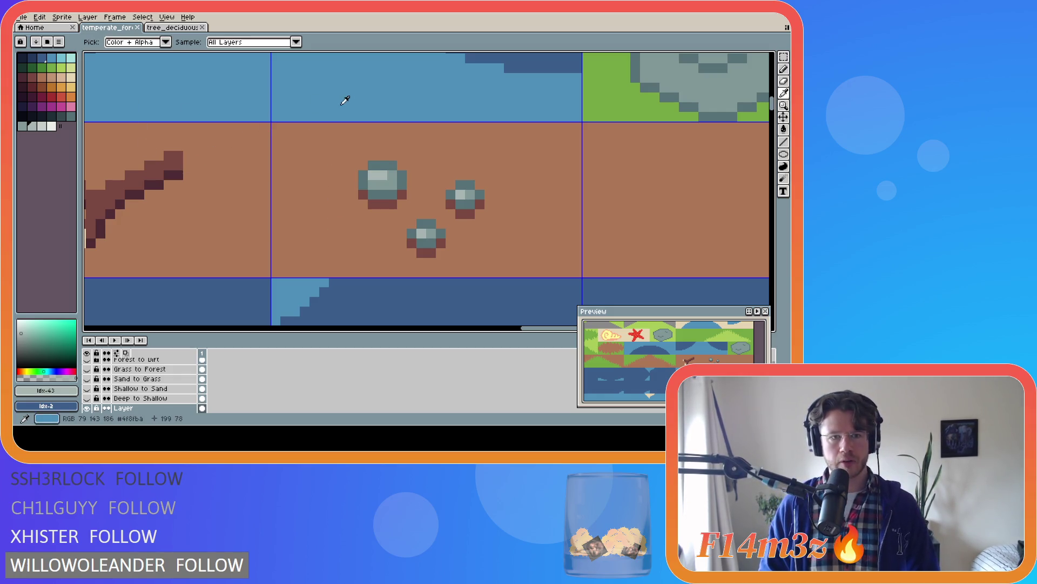
{"action": "left_click", "coordinate": [345, 100]}
{"action": "key", "text": "b"}
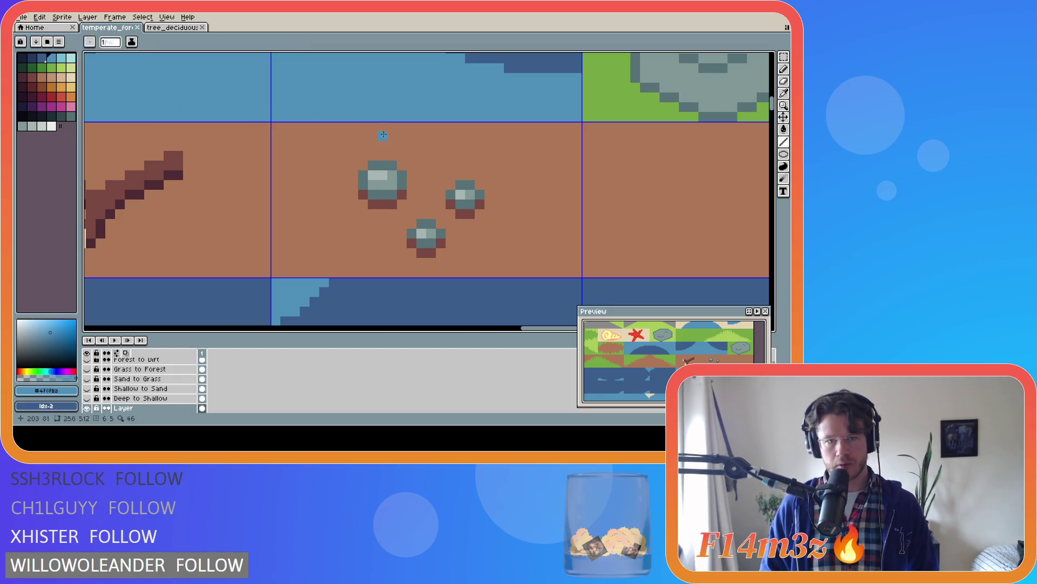
{"action": "left_click", "coordinate": [373, 127]}
{"action": "mouse_move", "coordinate": [373, 149]}
{"action": "left_mouse_down"}
{"action": "mouse_move", "coordinate": [378, 186]}
{"action": "mouse_move", "coordinate": [422, 276]}
{"action": "left_mouse_up"}
{"action": "key", "text": "ctrl+z"}
{"action": "key", "text": "ctrl+z"}
{"action": "left_click", "coordinate": [490, 196]}
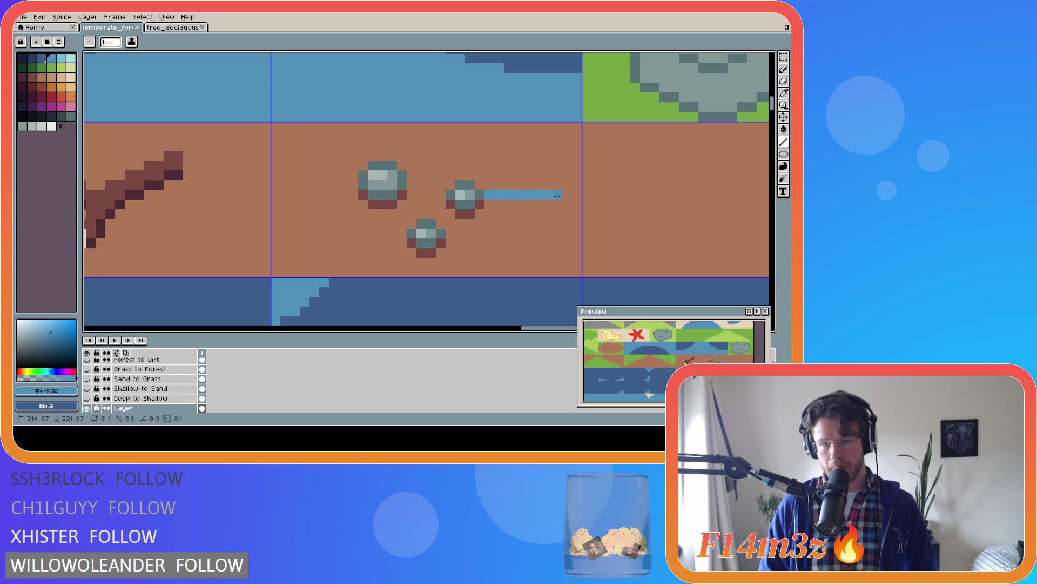
{"action": "key", "text": "ctrl+z"}
{"action": "left_click", "coordinate": [354, 184]}
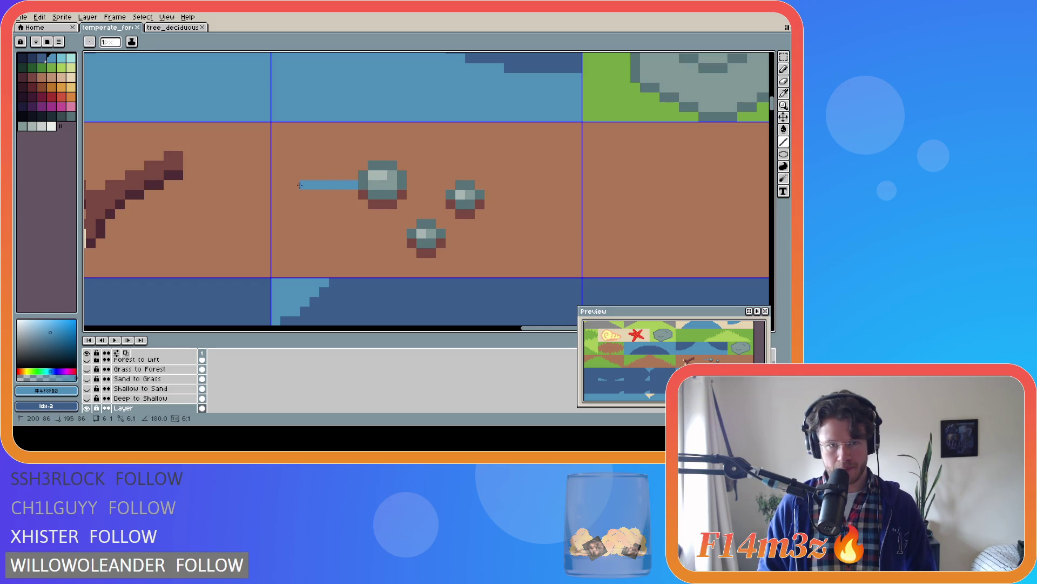
{"action": "key", "text": "ctrl+z"}
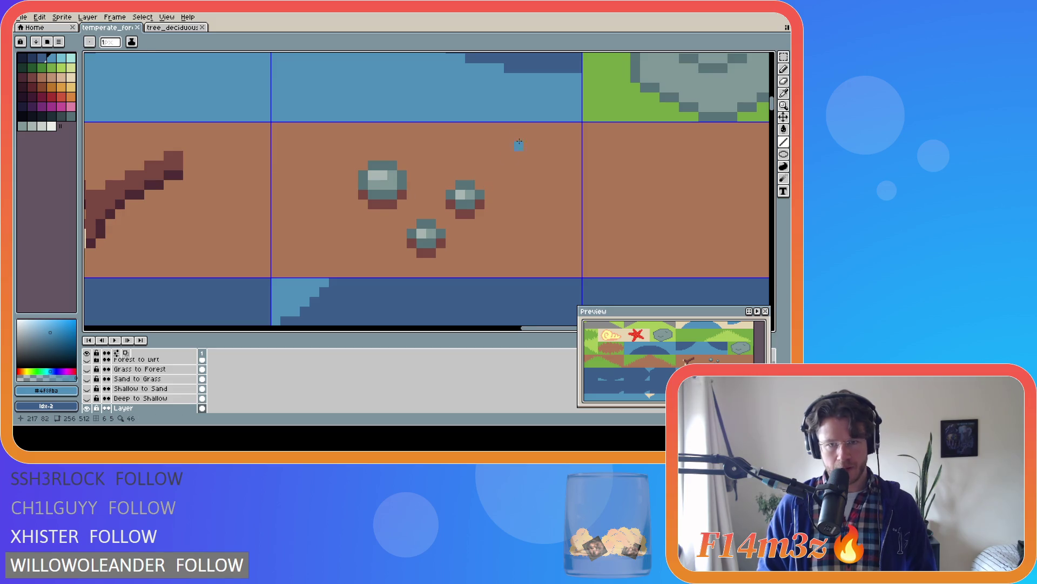
{"action": "key", "text": "ctrl+s"}
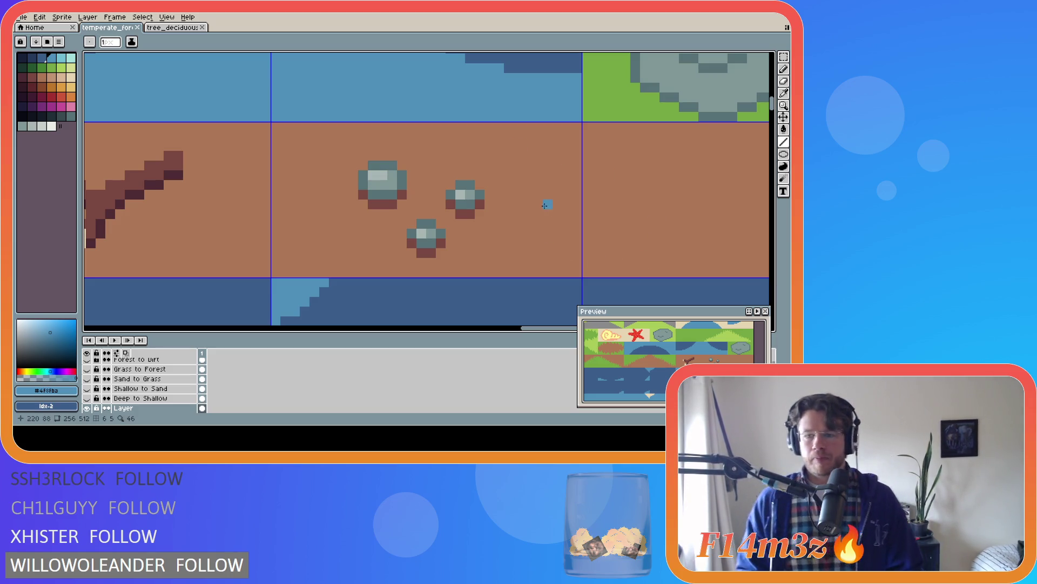
{"action": "scroll", "coordinate": [540, 199], "scroll_direction": "down", "scroll_amount": 2}
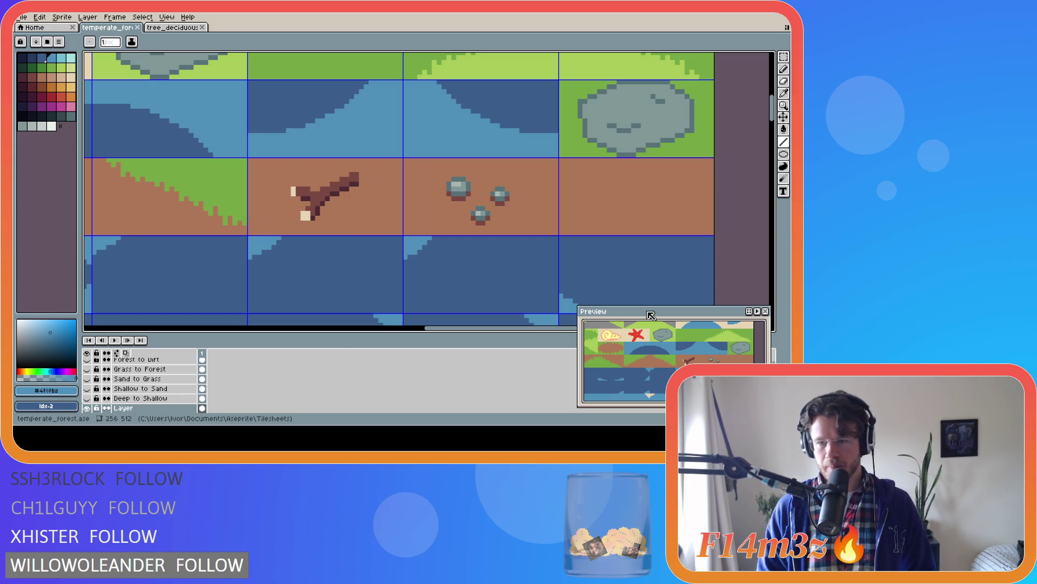
Pick the darkest brown, palette index 12 (#4d2b32), as the drawing colour
{"action": "left_click", "coordinate": [29, 79]}
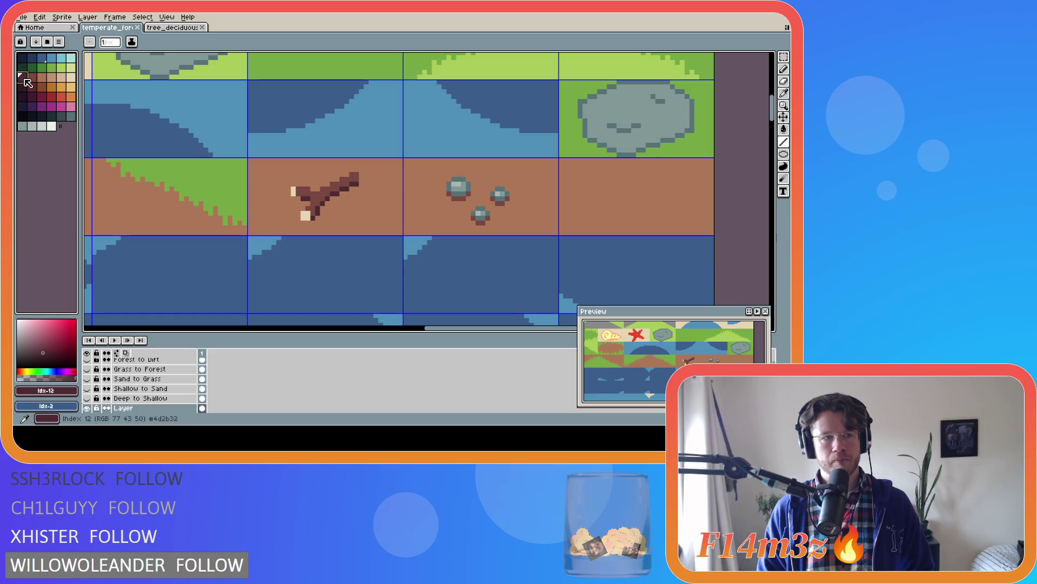
Sample the branch's dark brown and draw two overlapping oval outlines on the right dirt tile
{"action": "key", "text": "i"}
{"action": "left_click", "coordinate": [323, 204]}
{"action": "key", "text": "shift+u"}
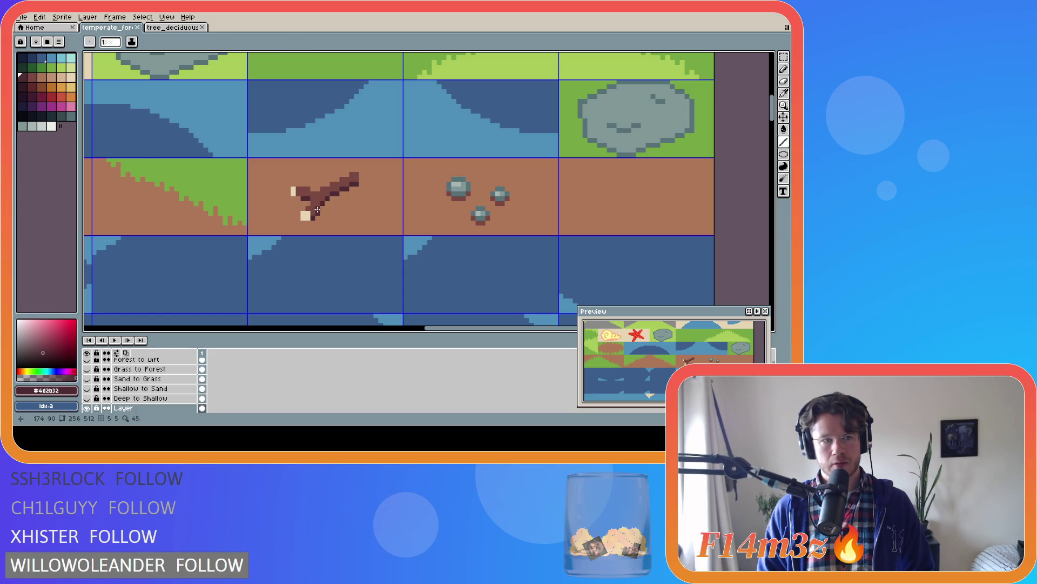
{"action": "mouse_move", "coordinate": [784, 154]}
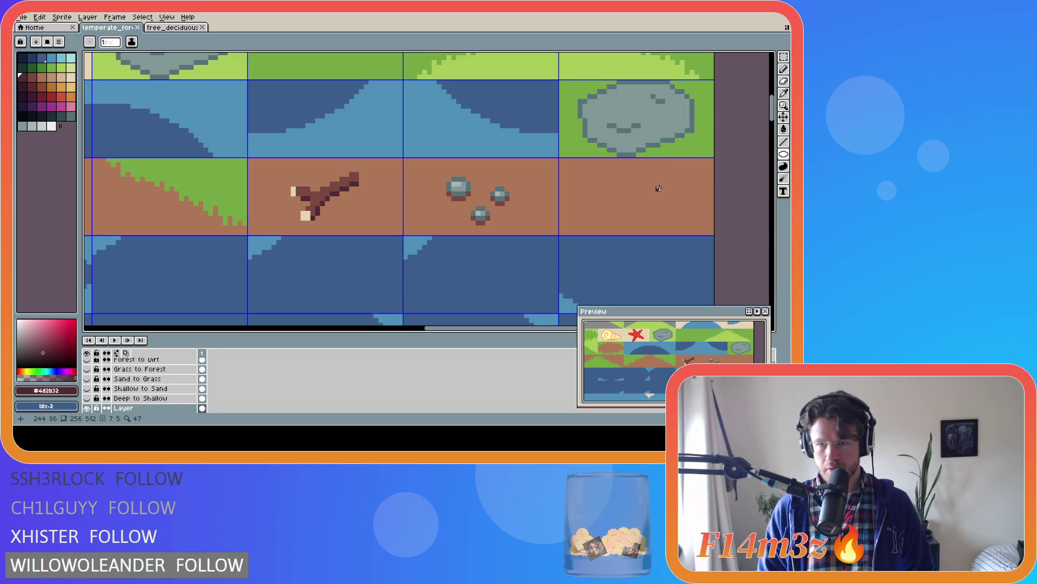
{"action": "left_click_drag", "start_coordinate": [659, 187], "coordinate": [611, 212]}
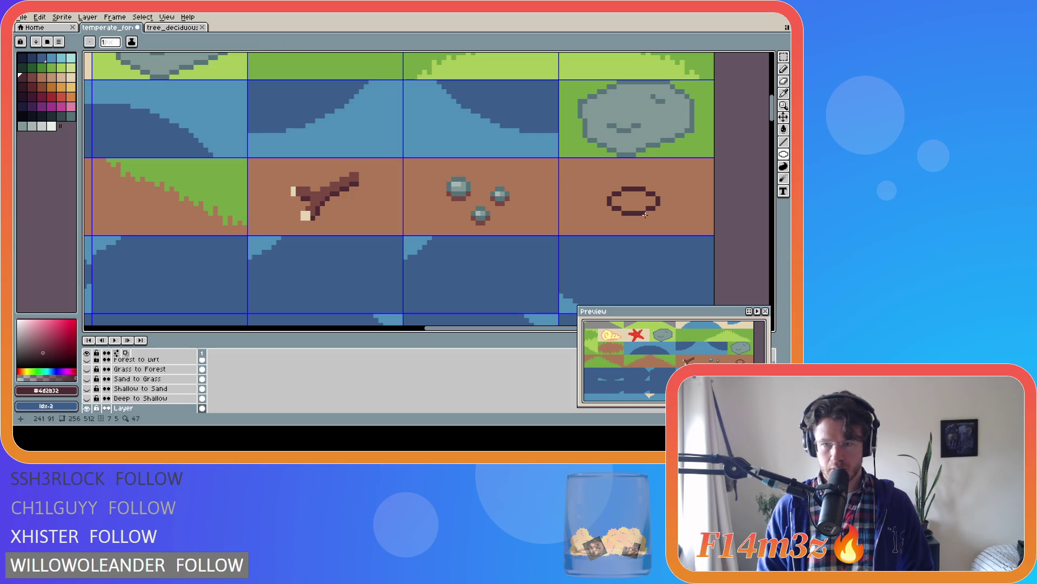
{"action": "key", "text": "ctrl+z"}
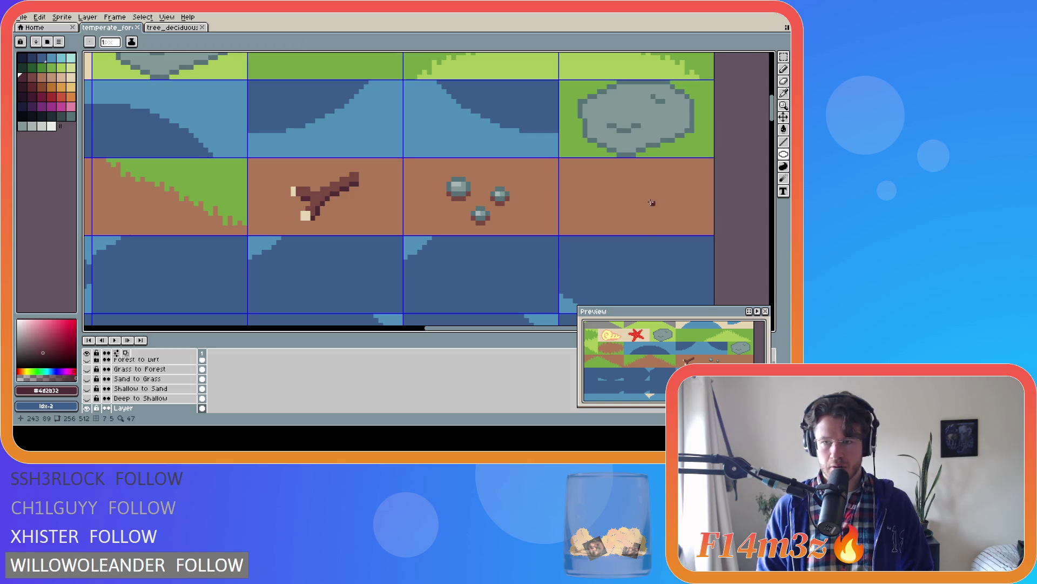
{"action": "left_click_drag", "start_coordinate": [653, 187], "coordinate": [604, 216]}
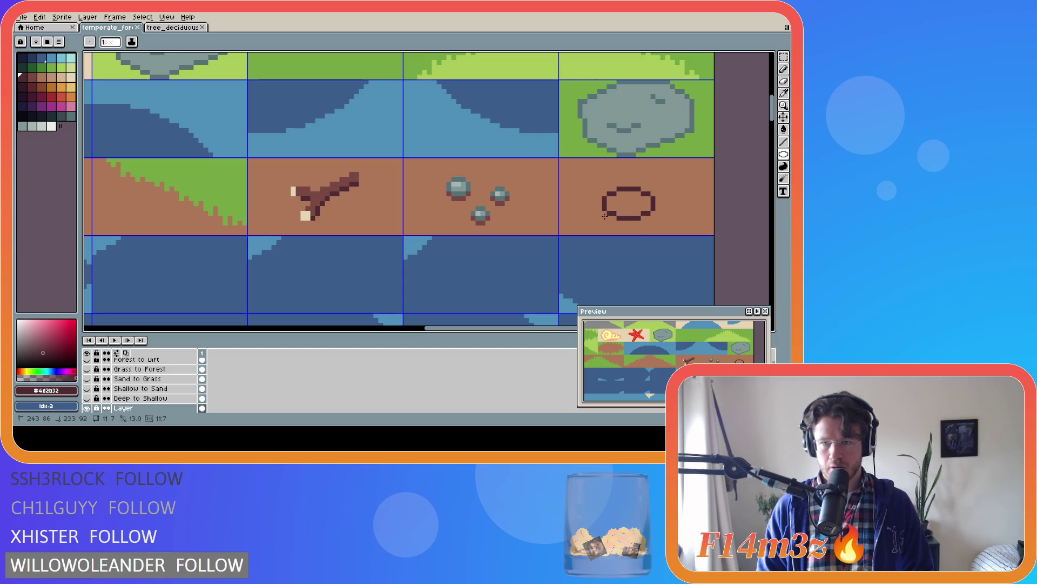
{"action": "left_click_drag", "start_coordinate": [605, 216], "coordinate": [569, 168]}
{"action": "key", "text": "Escape"}
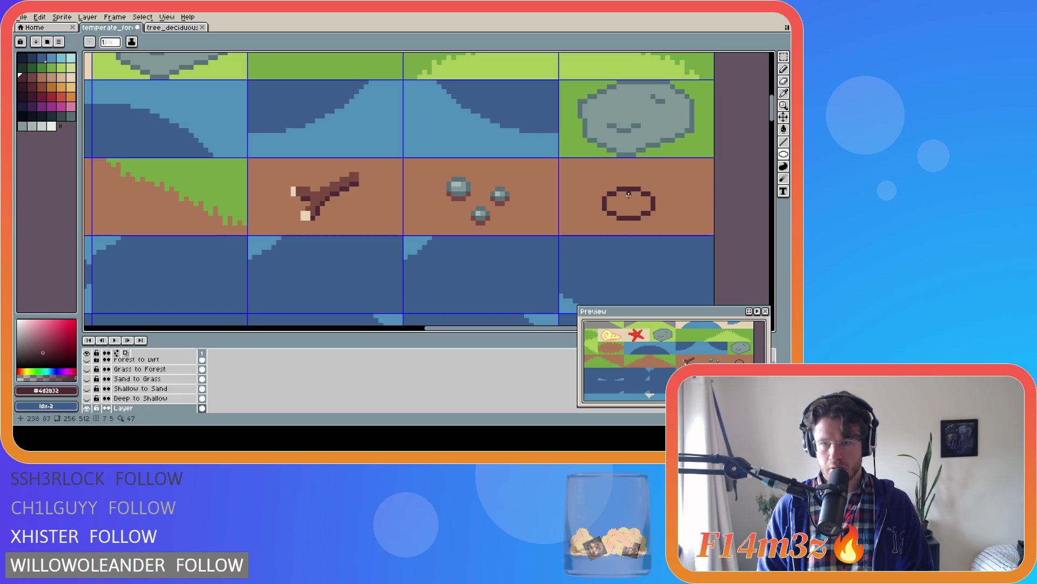
{"action": "left_click_drag", "start_coordinate": [654, 189], "coordinate": [625, 218]}
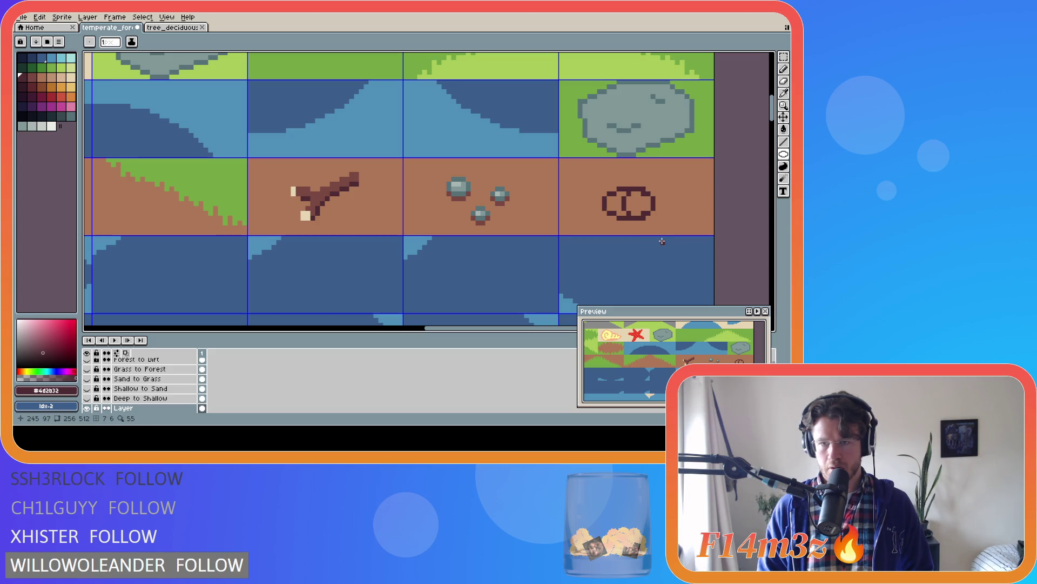
Bucket-fill both halves of the oval with dark brown
{"action": "key", "text": "g"}
{"action": "left_click", "coordinate": [633, 208]}
{"action": "left_click", "coordinate": [610, 206]}
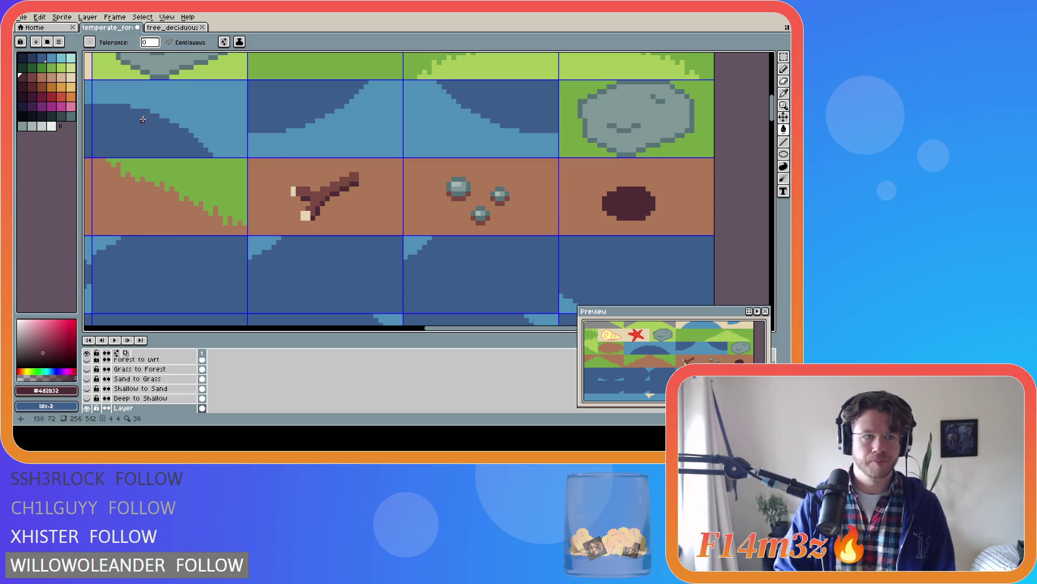
Pencil lighter brown ring shading inside the dark log end, undoing stray strokes
{"action": "left_click", "coordinate": [32, 80]}
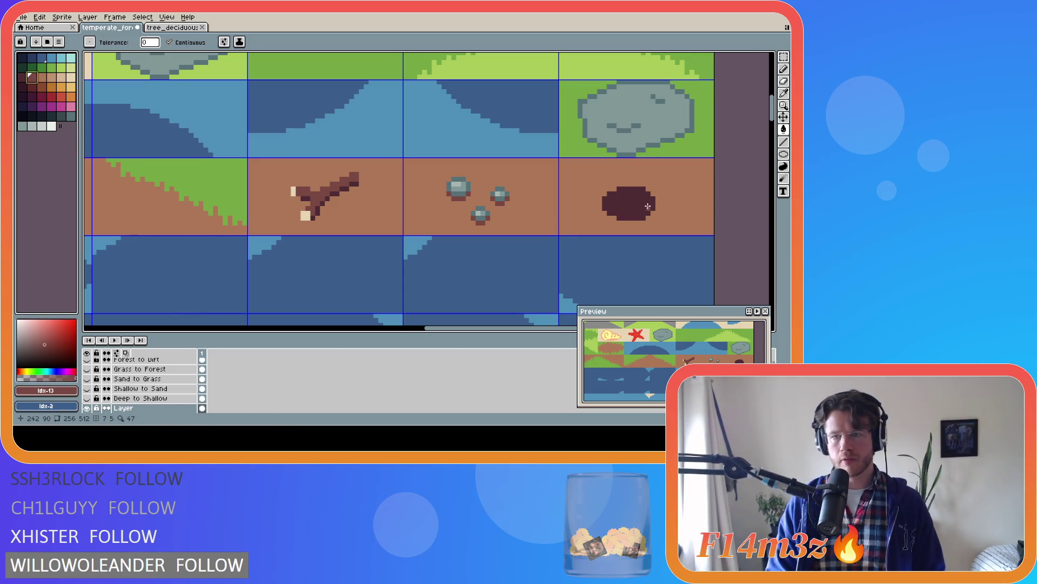
{"action": "key", "text": "i"}
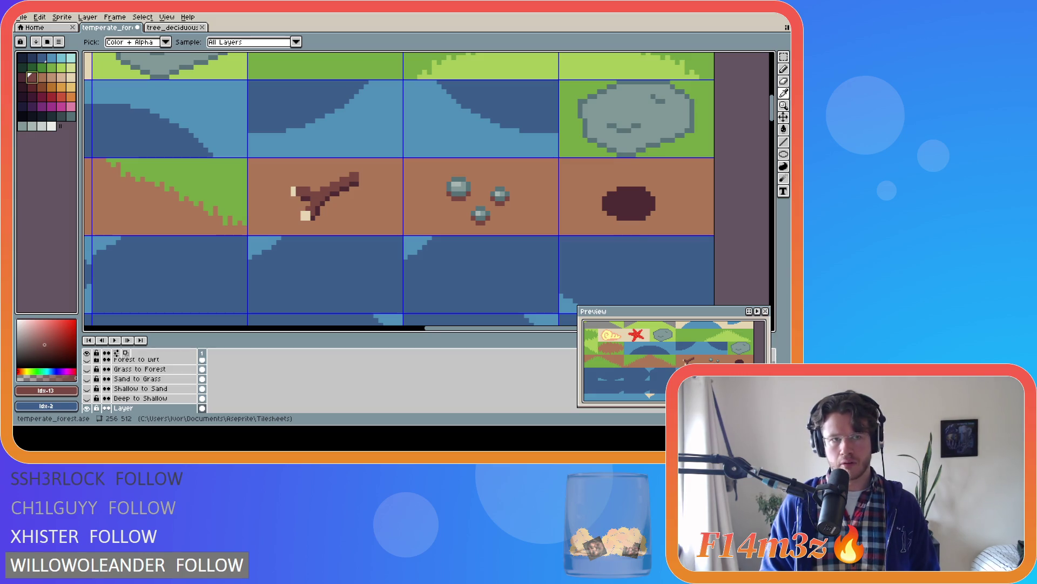
{"action": "key", "text": "v"}
{"action": "key", "text": "ctrl+z"}
{"action": "key", "text": "b"}
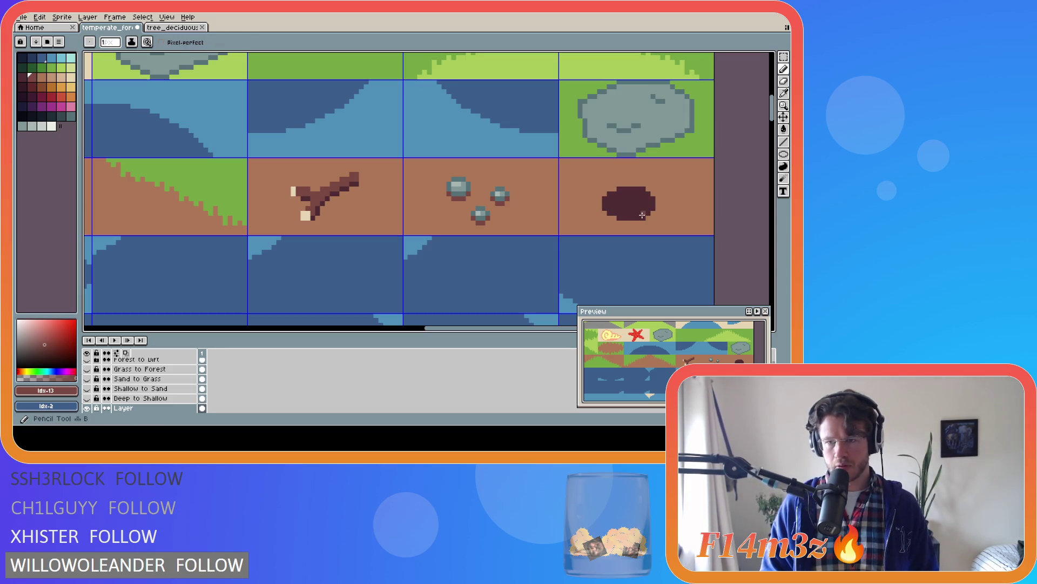
{"action": "left_click_drag", "start_coordinate": [651, 209], "coordinate": [643, 194]}
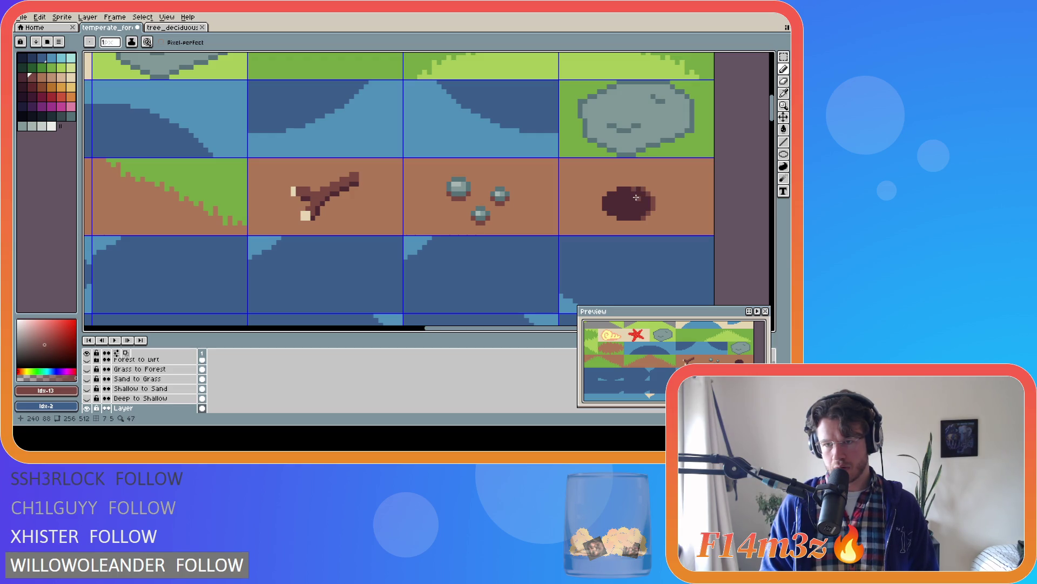
{"action": "left_click", "coordinate": [637, 202]}
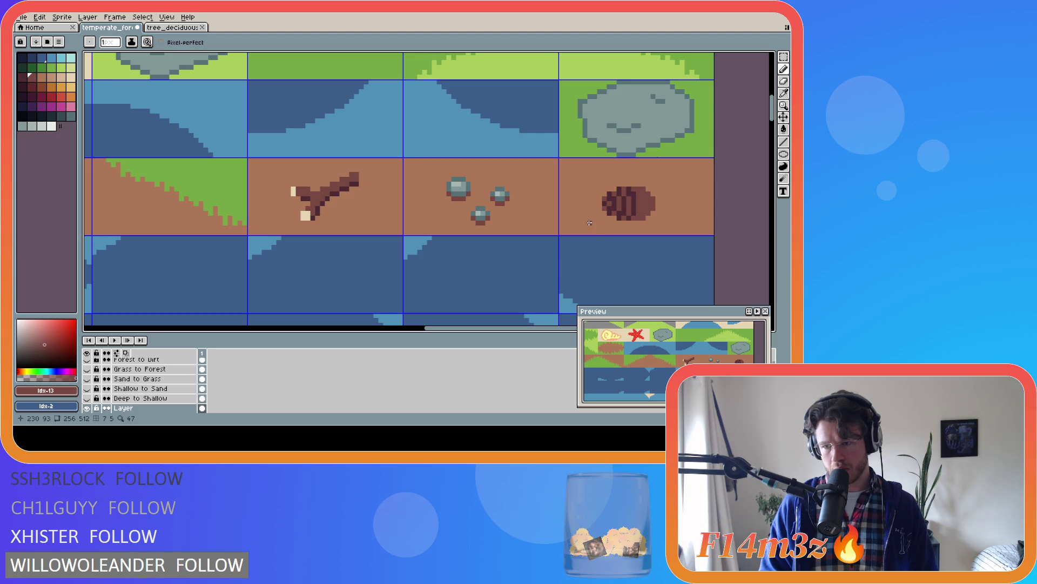
{"action": "key", "text": "ctrl+z"}
{"action": "key", "text": "ctrl+z"}
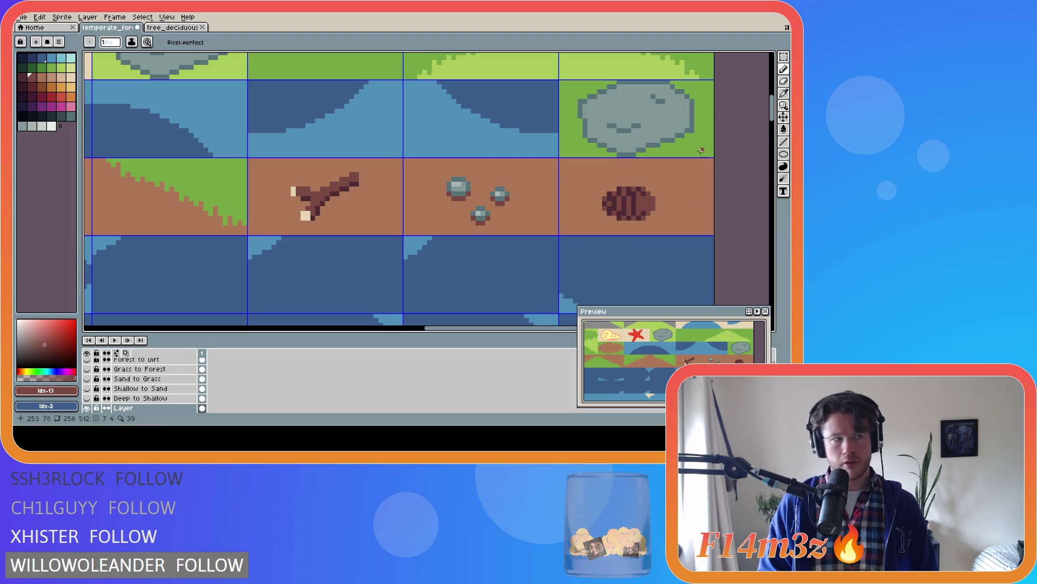
Move the log lower in its tile and fill the strip above with ground brown #ad7757
{"action": "key", "text": "m"}
{"action": "mouse_move", "coordinate": [603, 187]}
{"action": "left_mouse_down"}
{"action": "mouse_move", "coordinate": [662, 213]}
{"action": "mouse_move", "coordinate": [656, 225]}
{"action": "left_mouse_up"}
{"action": "left_click", "coordinate": [668, 194]}
{"action": "left_click", "coordinate": [668, 193], "text": "alt"}
{"action": "key", "text": "g"}
{"action": "left_click", "coordinate": [627, 193]}
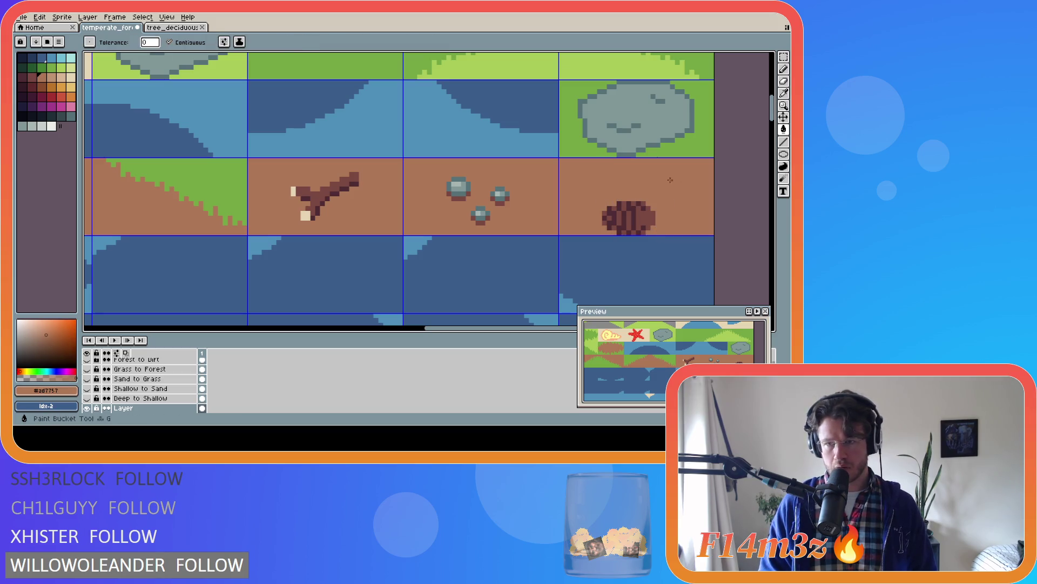
Draw a #4d2b32 oval above the log and bucket-fill it solid dark brown
{"action": "left_click", "coordinate": [783, 155]}
{"action": "key", "text": "["}
{"action": "key", "text": "["}
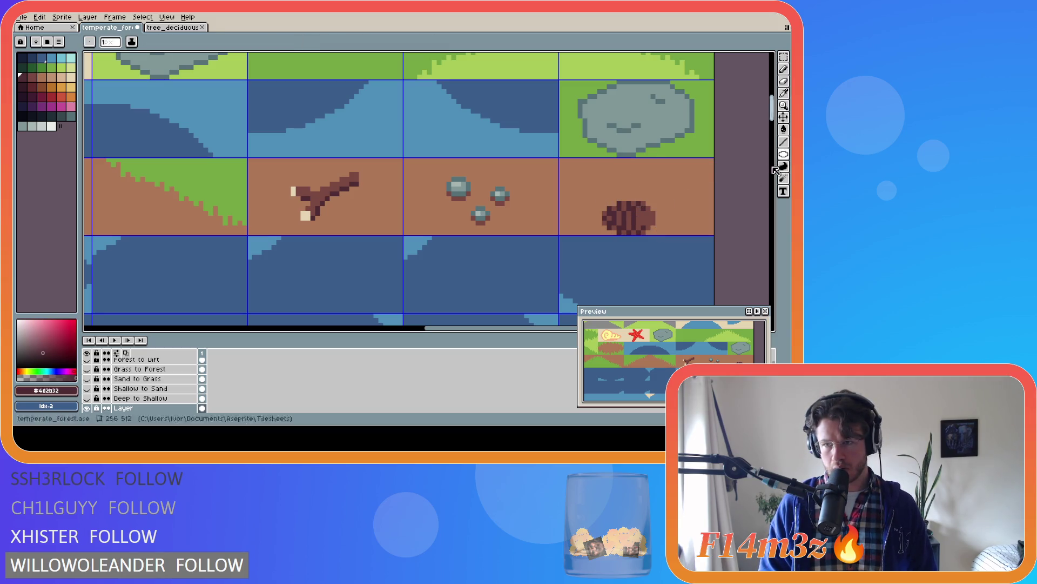
{"action": "mouse_move", "coordinate": [653, 194]}
{"action": "left_mouse_down"}
{"action": "mouse_move", "coordinate": [601, 164]}
{"action": "mouse_move", "coordinate": [604, 209]}
{"action": "mouse_move", "coordinate": [603, 164]}
{"action": "mouse_move", "coordinate": [650, 166]}
{"action": "mouse_move", "coordinate": [630, 193]}
{"action": "left_mouse_up"}
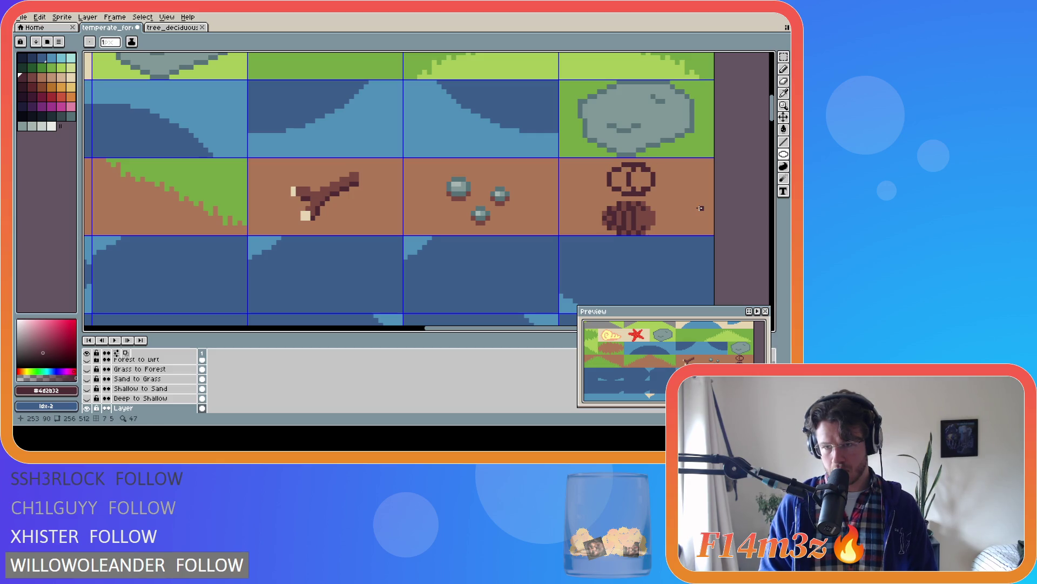
{"action": "key", "text": "g"}
{"action": "left_click", "coordinate": [640, 179]}
{"action": "left_click", "coordinate": [620, 179]}
{"action": "left_click", "coordinate": [620, 213], "text": "alt"}
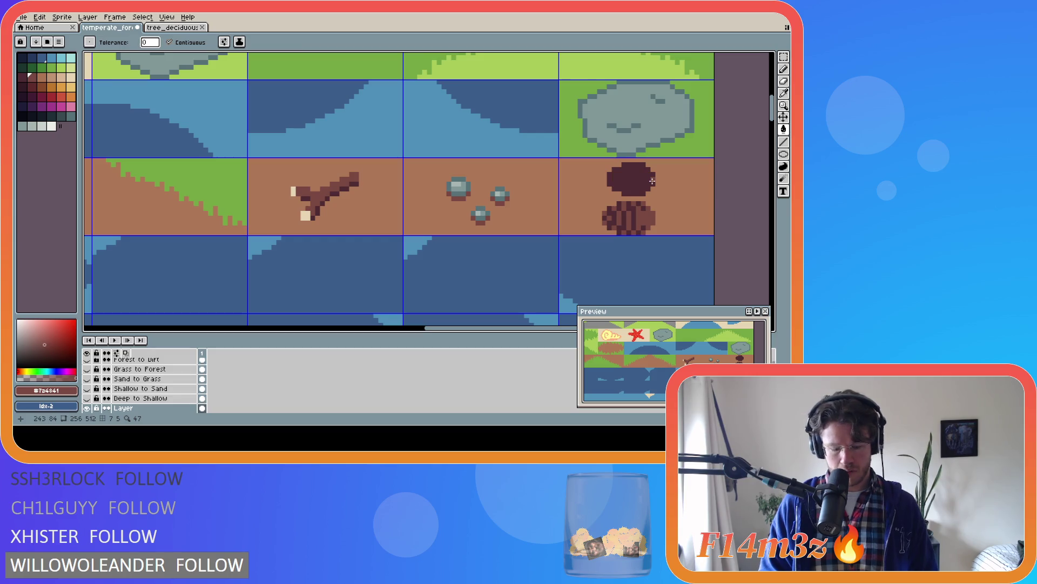
{"action": "key", "text": "v"}
{"action": "key", "text": "b"}
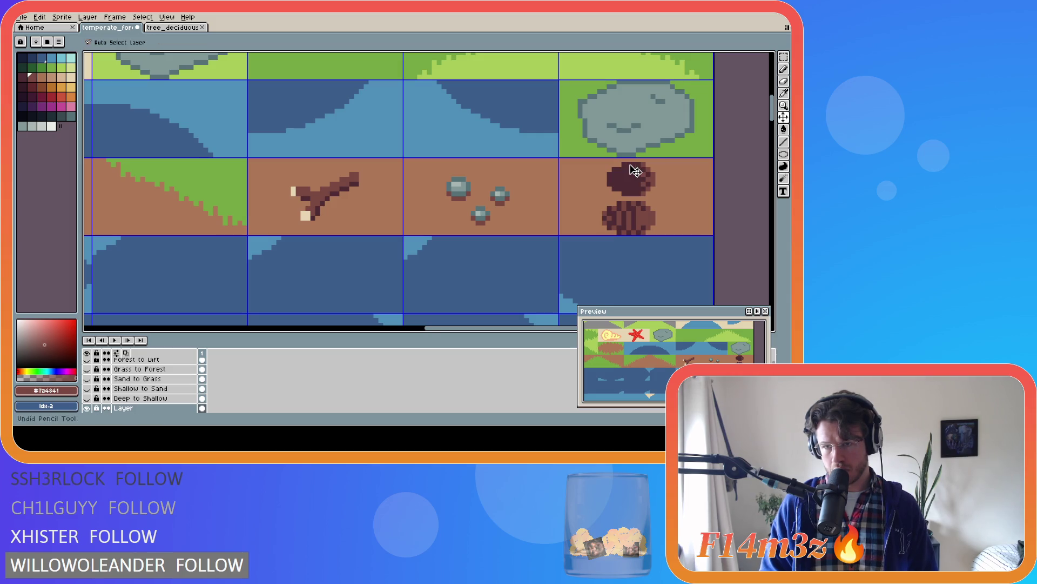
Draw a #7a4841 ring line down the upper oval, undoing and redoing the stroke
{"action": "key", "text": "ctrl+z"}
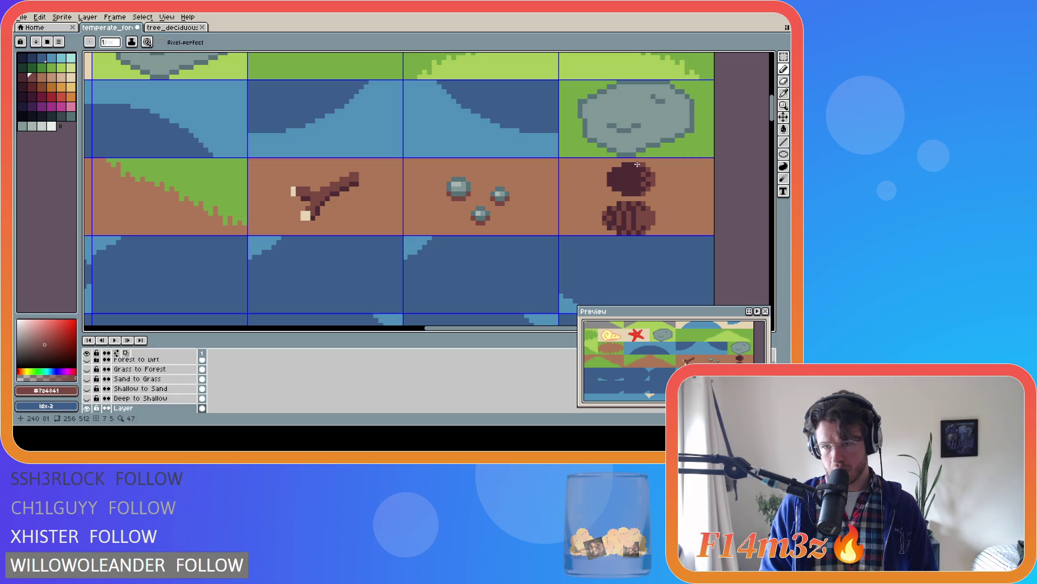
{"action": "left_click_drag", "start_coordinate": [633, 170], "coordinate": [634, 187]}
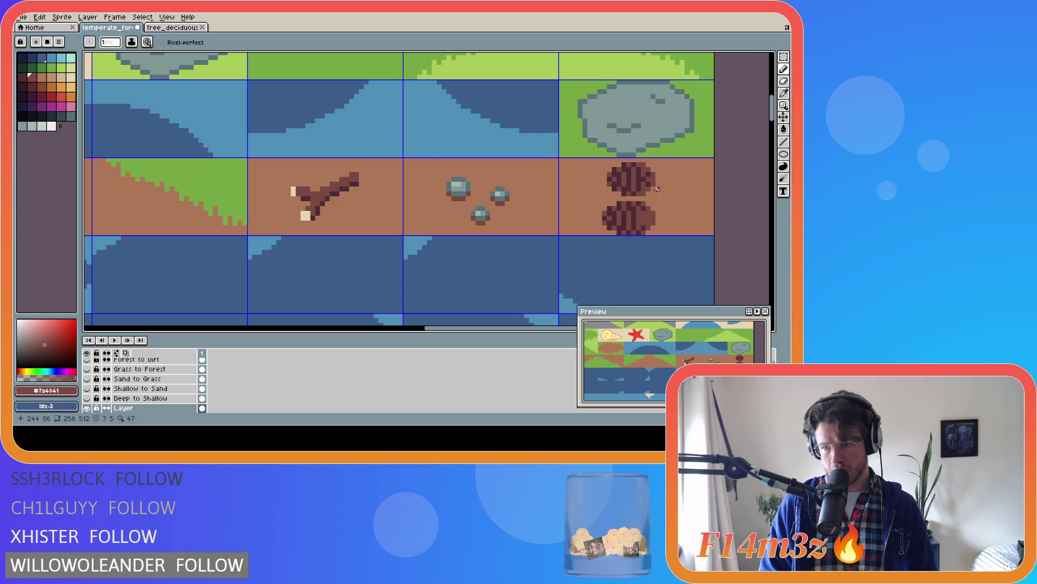
{"action": "key", "text": "ctrl+z"}
{"action": "key", "text": "ctrl+y"}
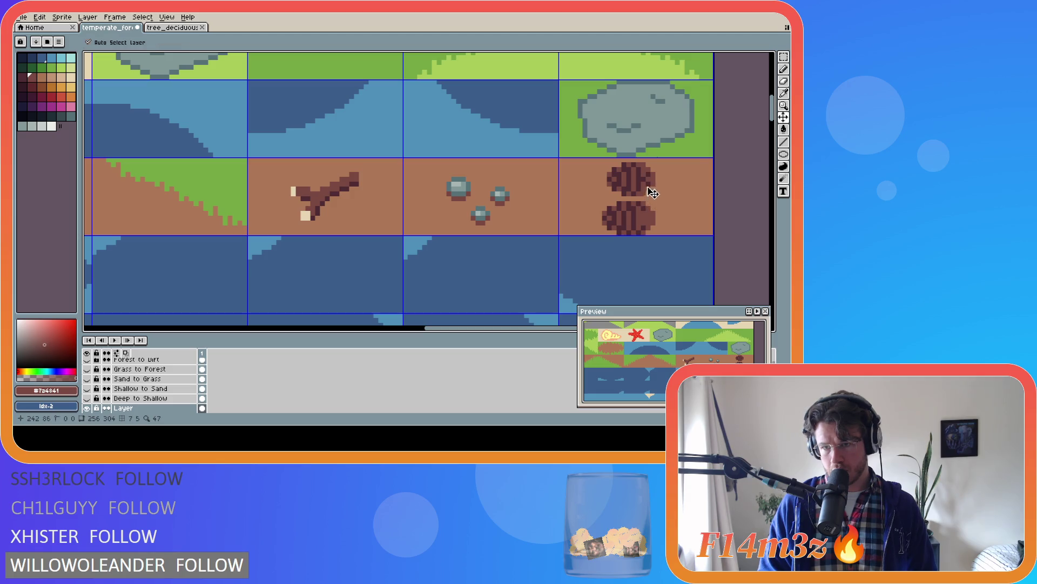
{"action": "key", "text": "v"}
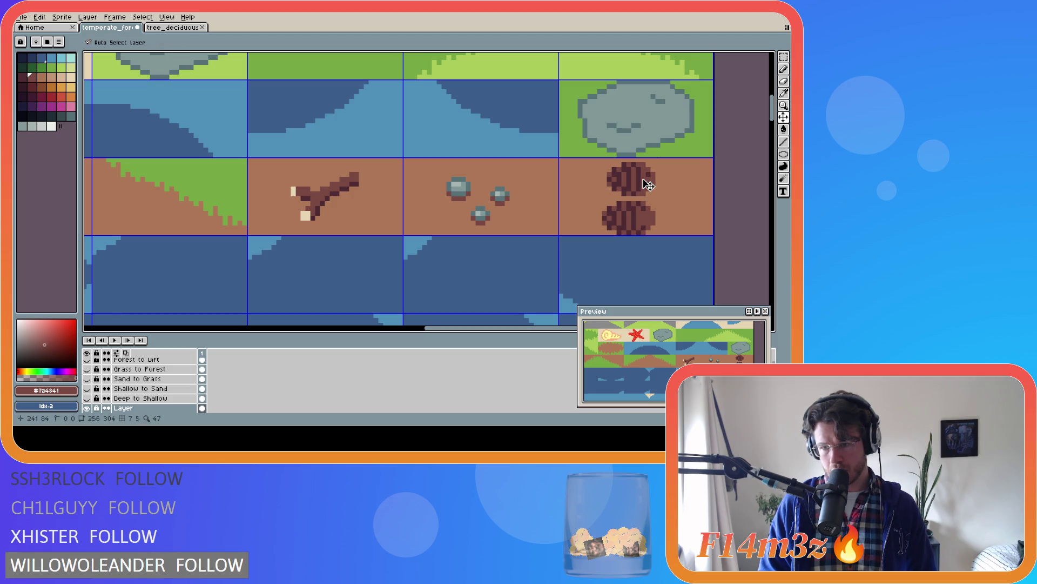
{"action": "key", "text": "b"}
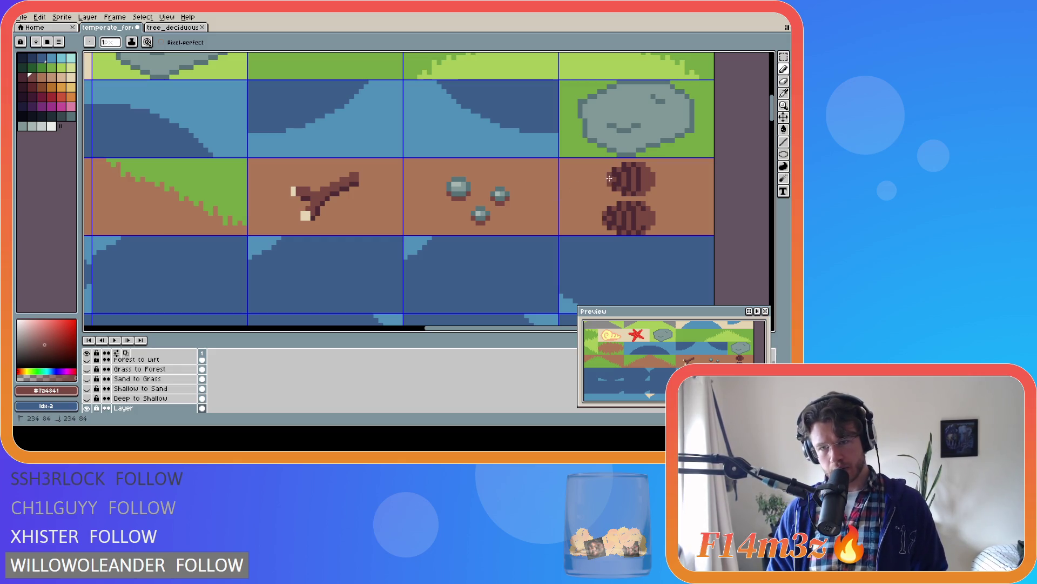
{"action": "left_click", "coordinate": [652, 219], "text": "alt"}
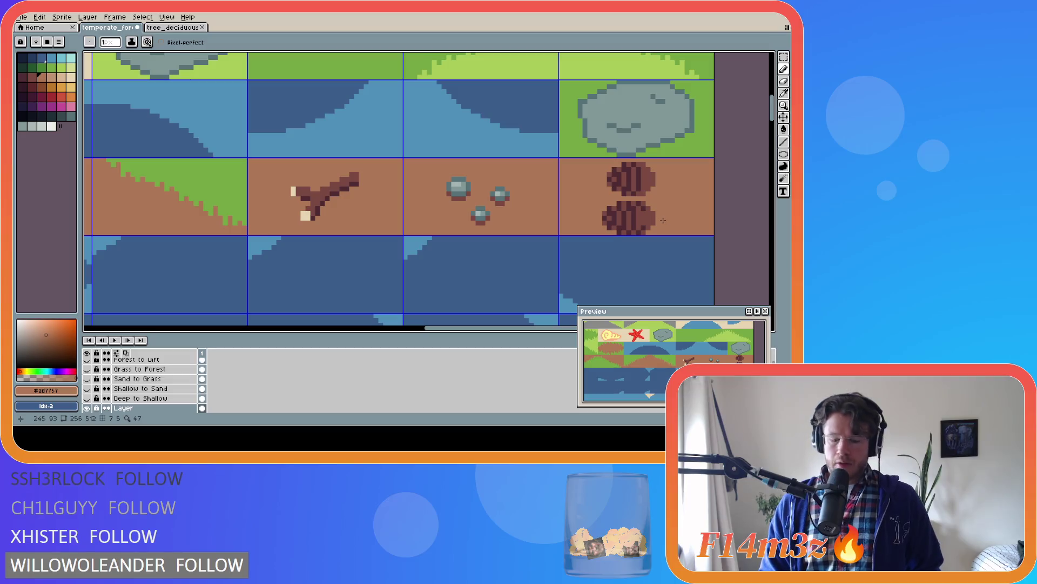
Cover the lower log end with a filled rectangle of ground brown #ad7757
{"action": "key", "text": "u"}
{"action": "mouse_move", "coordinate": [652, 233]}
{"action": "left_mouse_down"}
{"action": "mouse_move", "coordinate": [581, 214]}
{"action": "mouse_move", "coordinate": [603, 207]}
{"action": "left_mouse_up"}
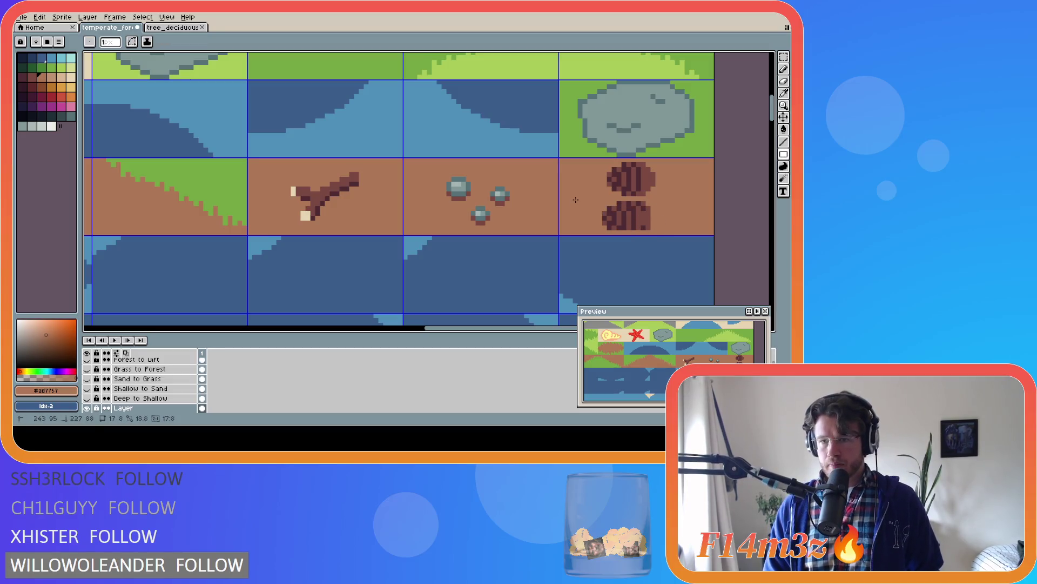
{"action": "key", "text": "ctrl+z"}
{"action": "left_click", "coordinate": [788, 157]}
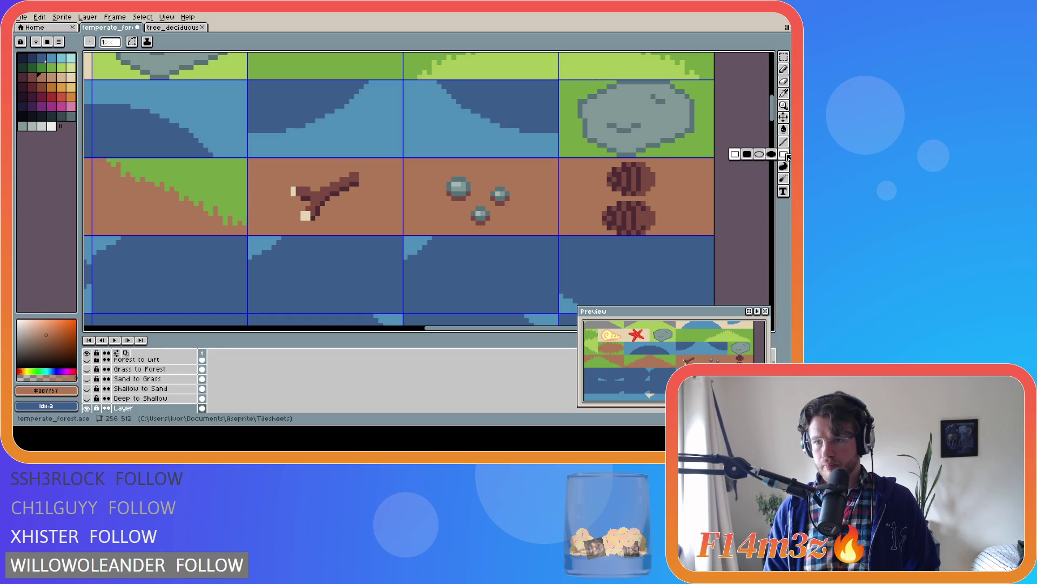
{"action": "left_click", "coordinate": [760, 154]}
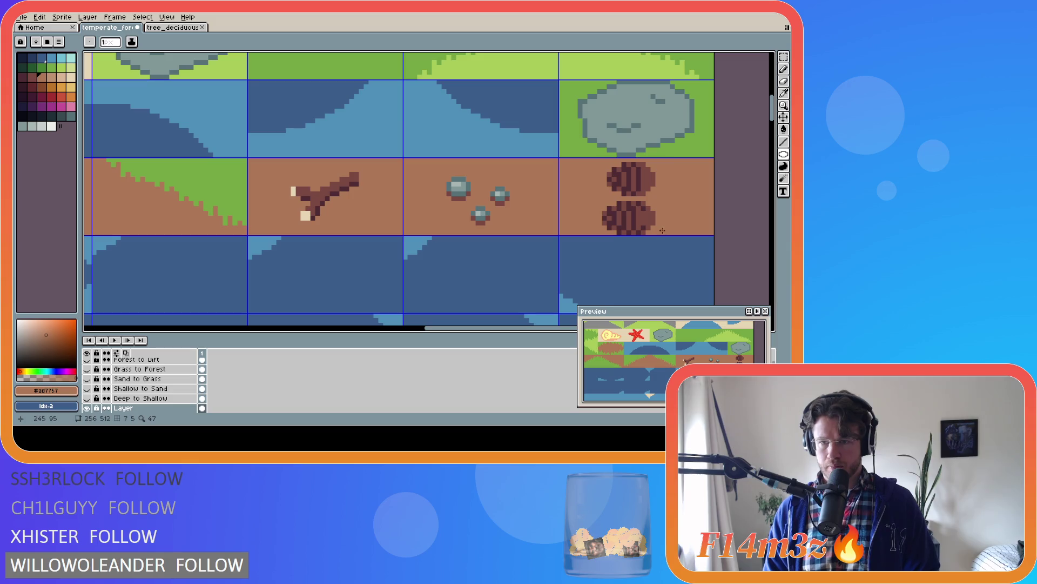
{"action": "left_click", "coordinate": [784, 154]}
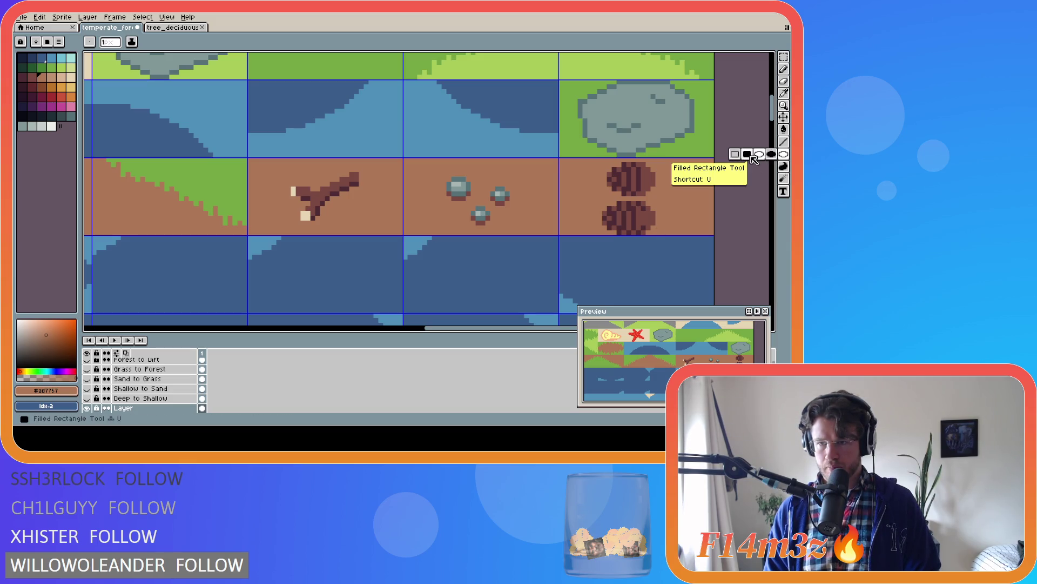
{"action": "left_click", "coordinate": [735, 154]}
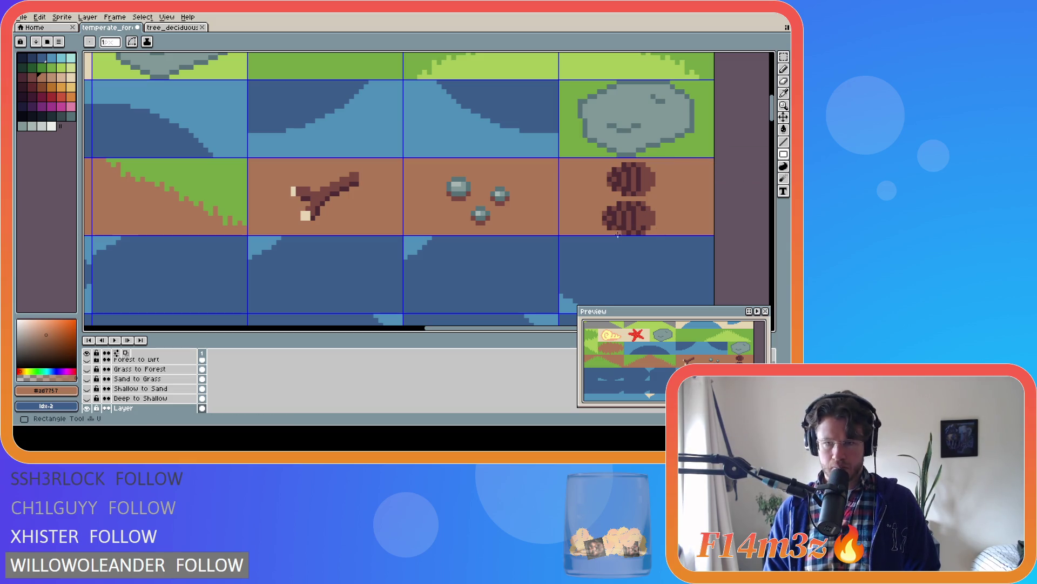
{"action": "left_click_drag", "start_coordinate": [654, 231], "coordinate": [596, 199]}
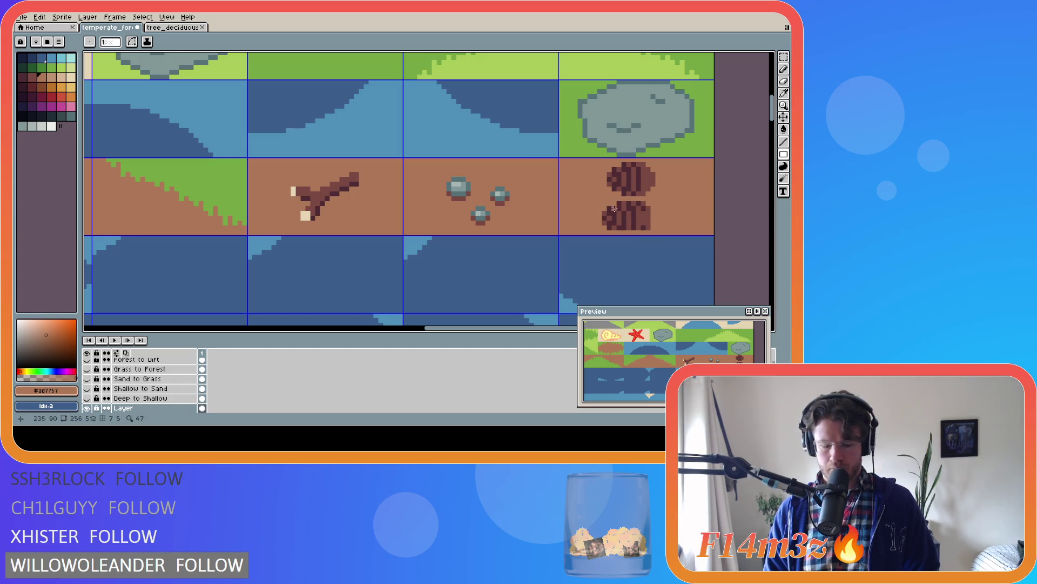
{"action": "left_click_drag", "start_coordinate": [658, 233], "coordinate": [601, 206]}
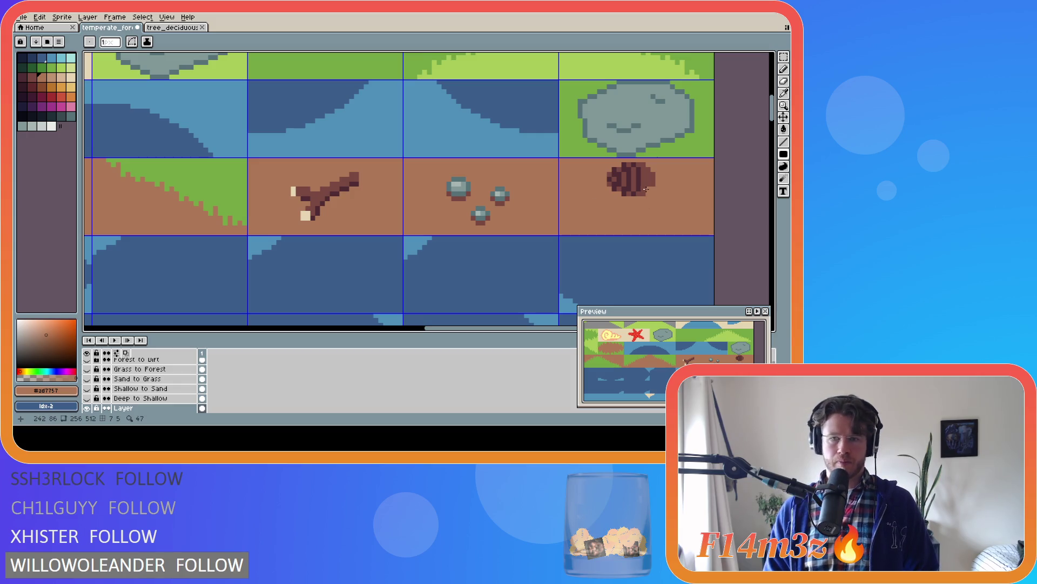
Move the remaining log end down and fill the gap above it with dirt colour
{"action": "key", "text": "m"}
{"action": "mouse_move", "coordinate": [606, 162]}
{"action": "left_mouse_down"}
{"action": "mouse_move", "coordinate": [652, 192]}
{"action": "mouse_move", "coordinate": [653, 210]}
{"action": "left_mouse_up"}
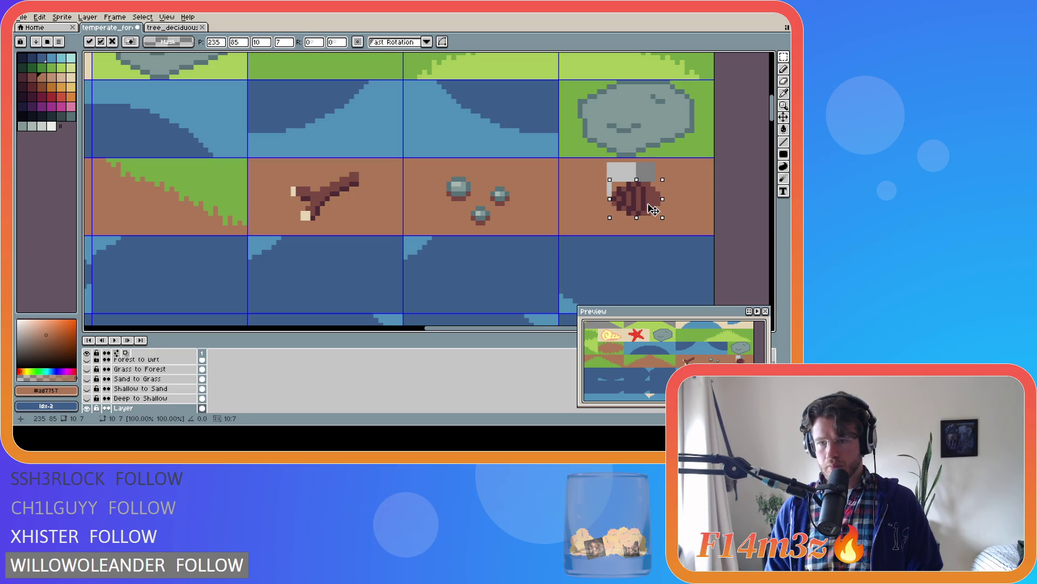
{"action": "key", "text": "Return"}
{"action": "key", "text": "i"}
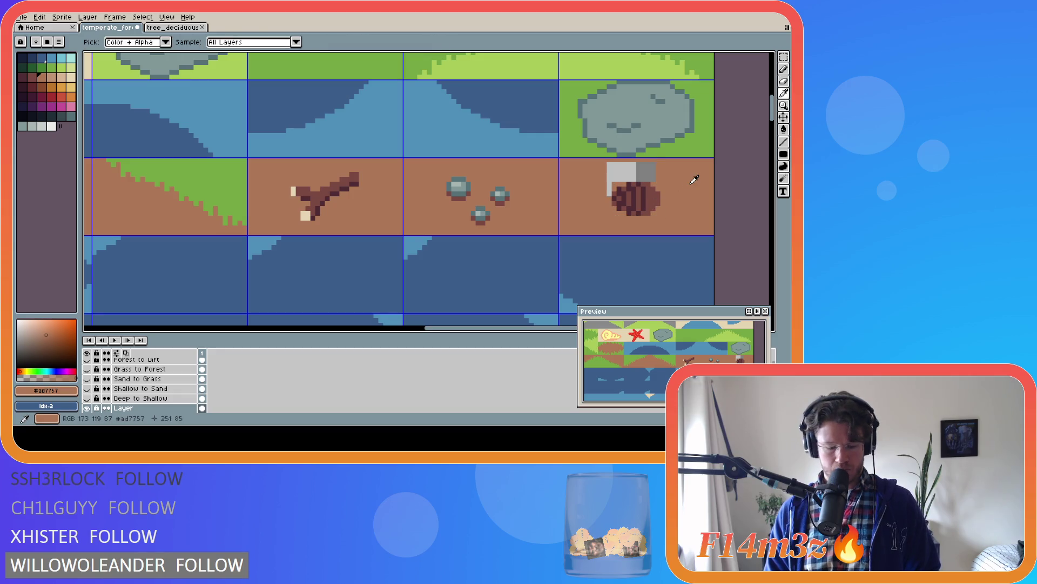
{"action": "key", "text": "g"}
{"action": "left_click", "coordinate": [629, 178]}
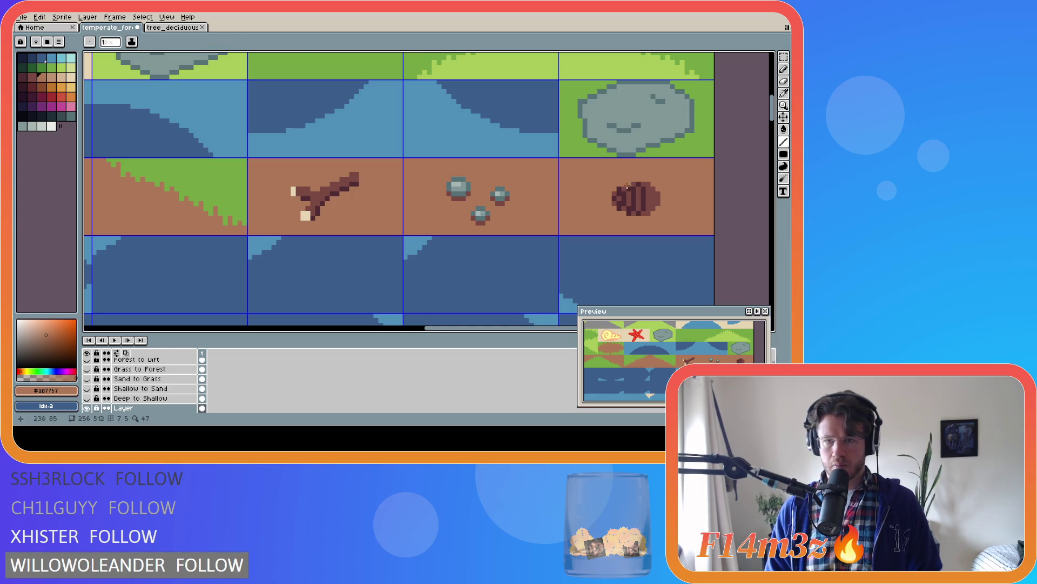
Sample the rock's grey and try a line beside the log end, then undo it
{"action": "key", "text": "i"}
{"action": "left_click", "coordinate": [502, 195]}
{"action": "key", "text": "b"}
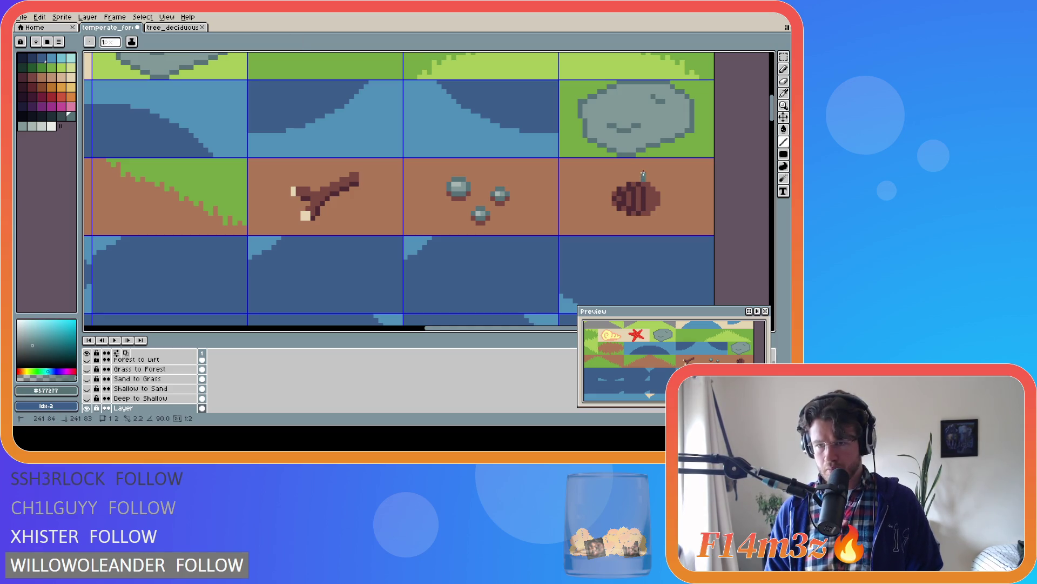
{"action": "left_click", "coordinate": [644, 219]}
{"action": "left_click", "coordinate": [609, 203]}
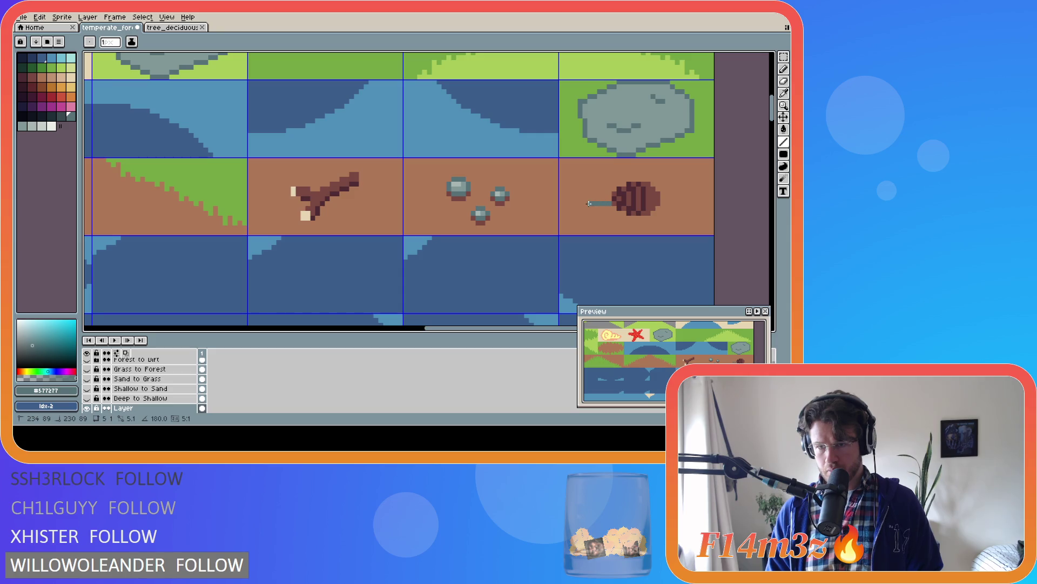
{"action": "key", "text": "ctrl+z"}
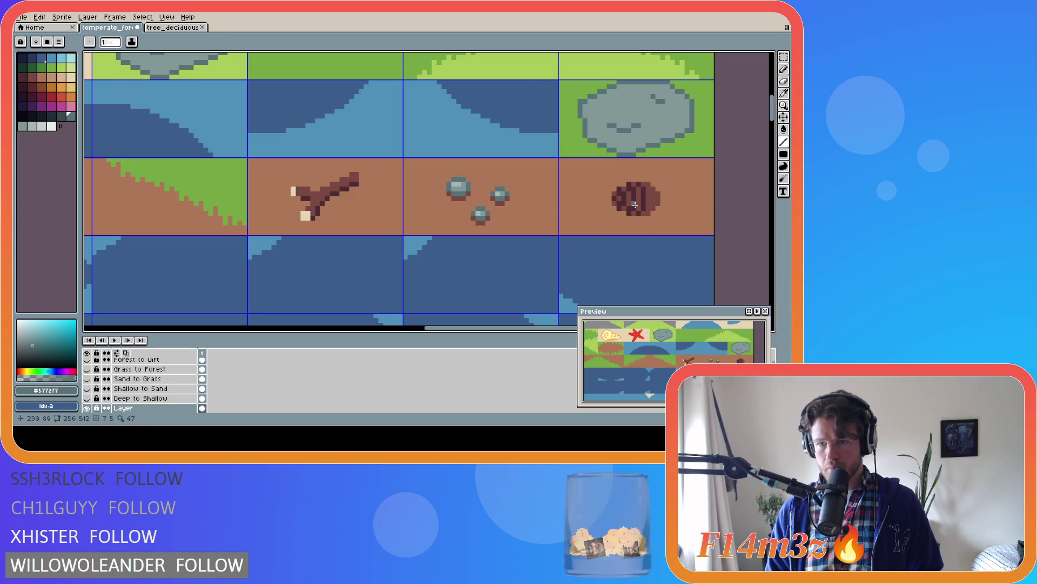
Nudge the log end up one pixel, fill the gap beneath with dirt, and sample its darkest brown
{"action": "key", "text": "m"}
{"action": "mouse_move", "coordinate": [610, 179]}
{"action": "left_mouse_down"}
{"action": "mouse_move", "coordinate": [663, 217]}
{"action": "mouse_move", "coordinate": [644, 208]}
{"action": "left_mouse_up"}
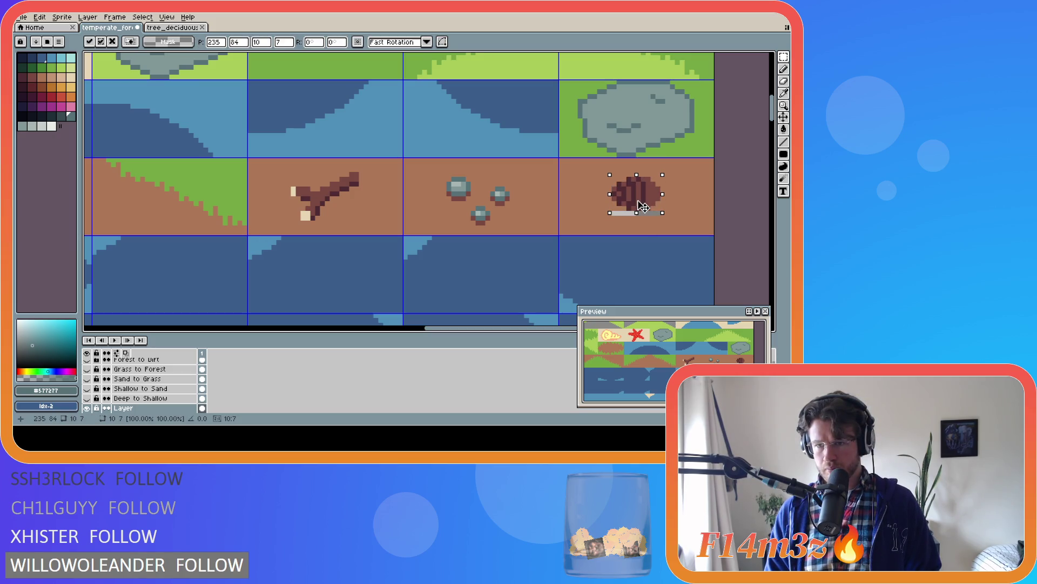
{"action": "key", "text": "ctrl+d"}
{"action": "left_click", "coordinate": [687, 208], "text": "alt"}
{"action": "key", "text": "g"}
{"action": "left_click", "coordinate": [613, 213]}
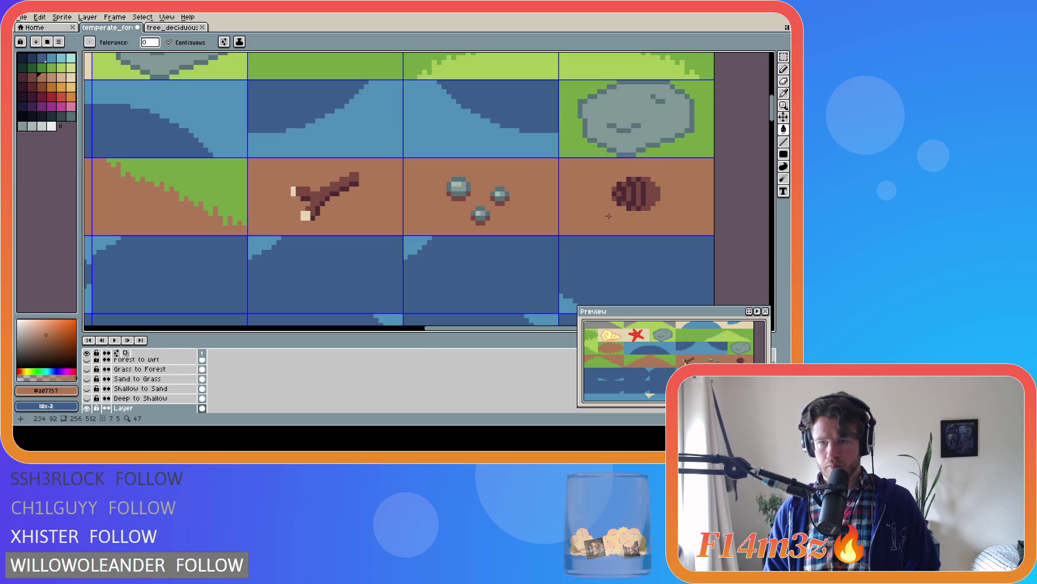
{"action": "key", "text": "i"}
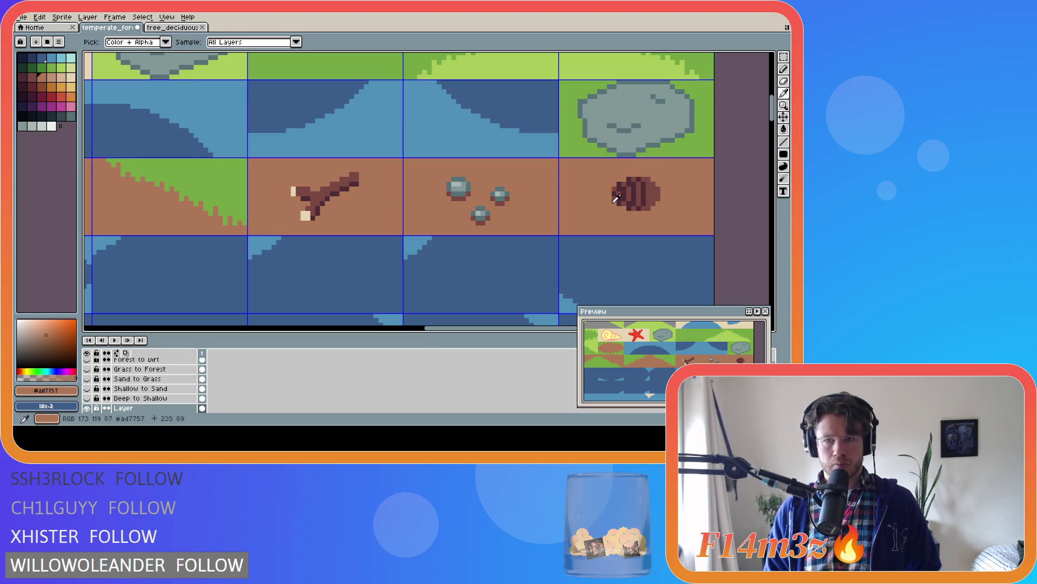
{"action": "key", "text": "g"}
{"action": "left_click", "coordinate": [628, 201], "text": "alt"}
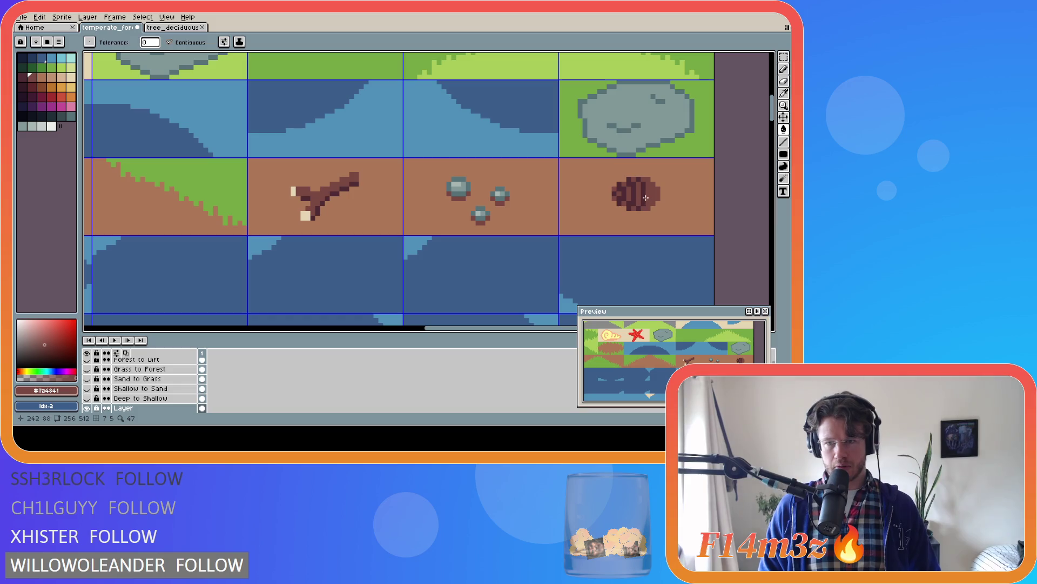
{"action": "left_click", "coordinate": [615, 204], "text": "alt"}
Shade the bottom of the log end with darkest brown and save the tileset
{"action": "left_click", "coordinate": [615, 204]}
{"action": "key", "text": "ctrl+z"}
{"action": "key", "text": "b"}
{"action": "left_click_drag", "start_coordinate": [612, 205], "coordinate": [653, 210]}
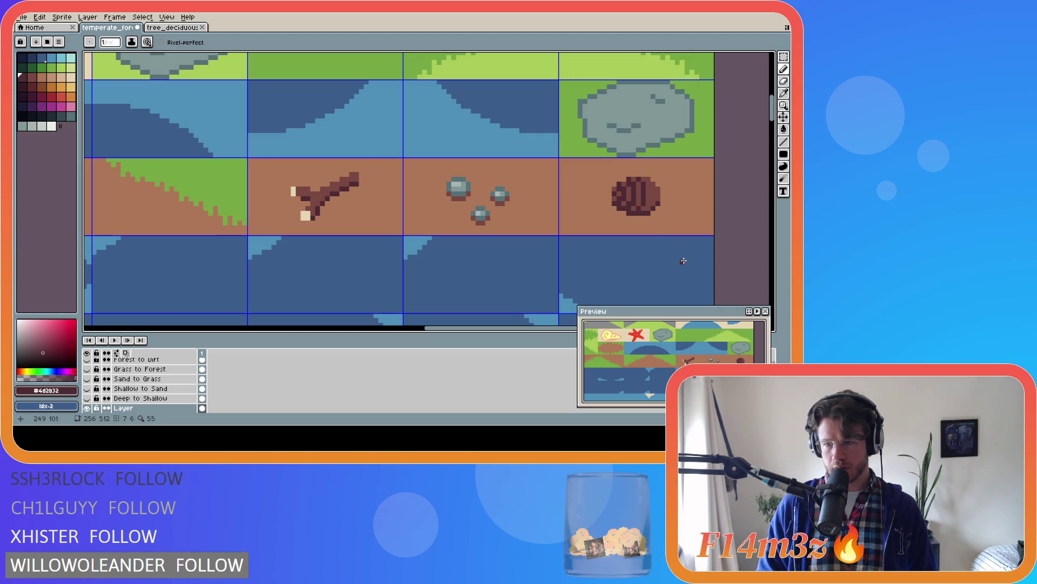
{"action": "left_click", "coordinate": [648, 192]}
{"action": "left_click", "coordinate": [660, 193], "text": "alt"}
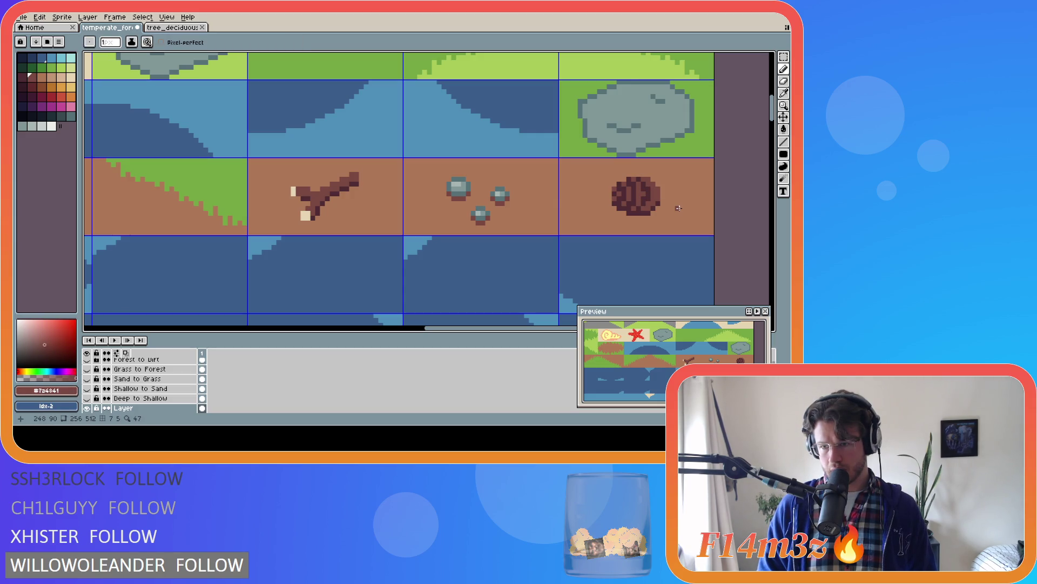
{"action": "key", "text": "ctrl+z"}
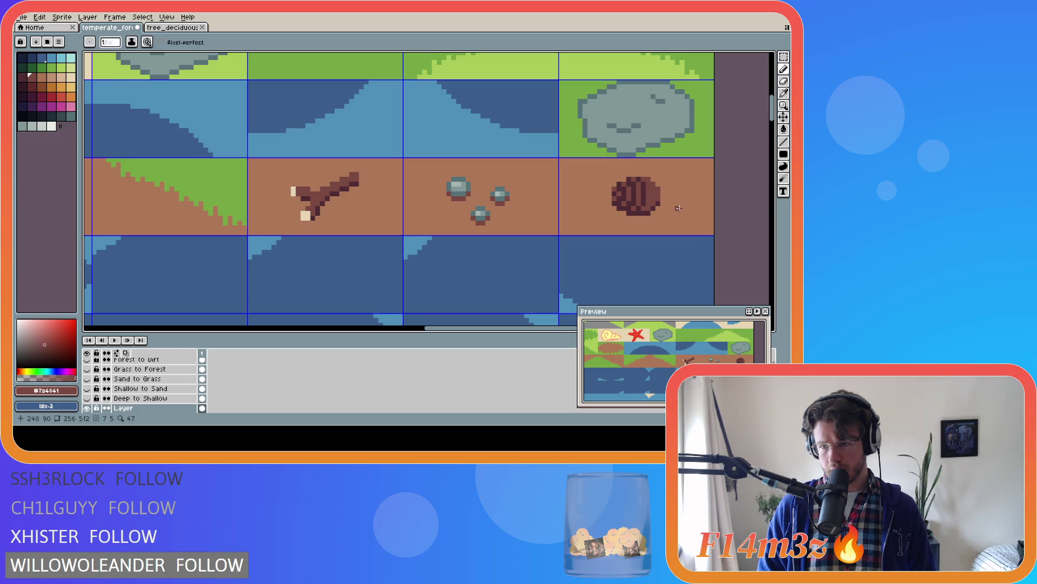
{"action": "left_click", "coordinate": [647, 197], "text": "alt"}
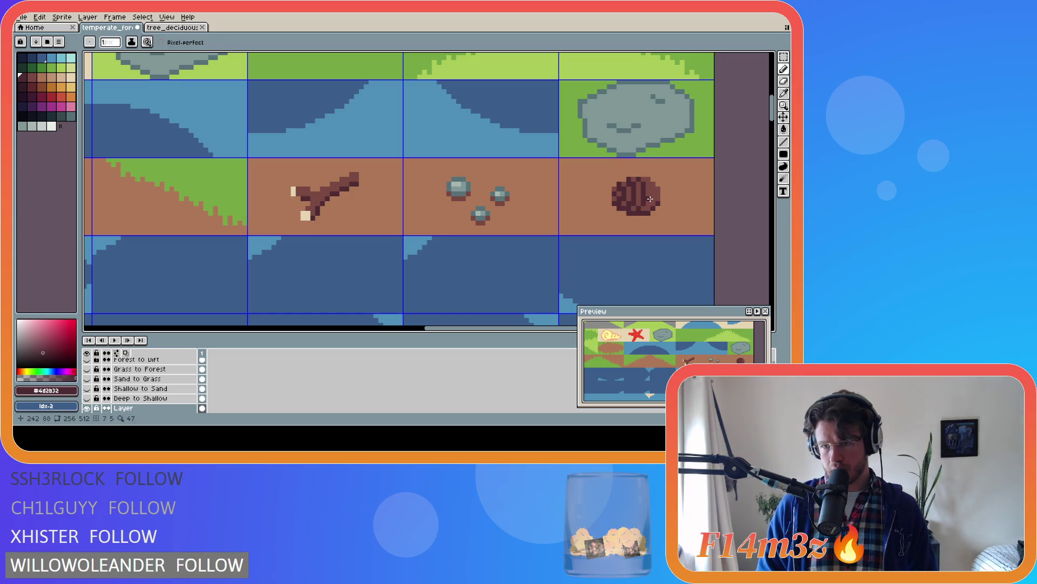
{"action": "key", "text": "ctrl+s"}
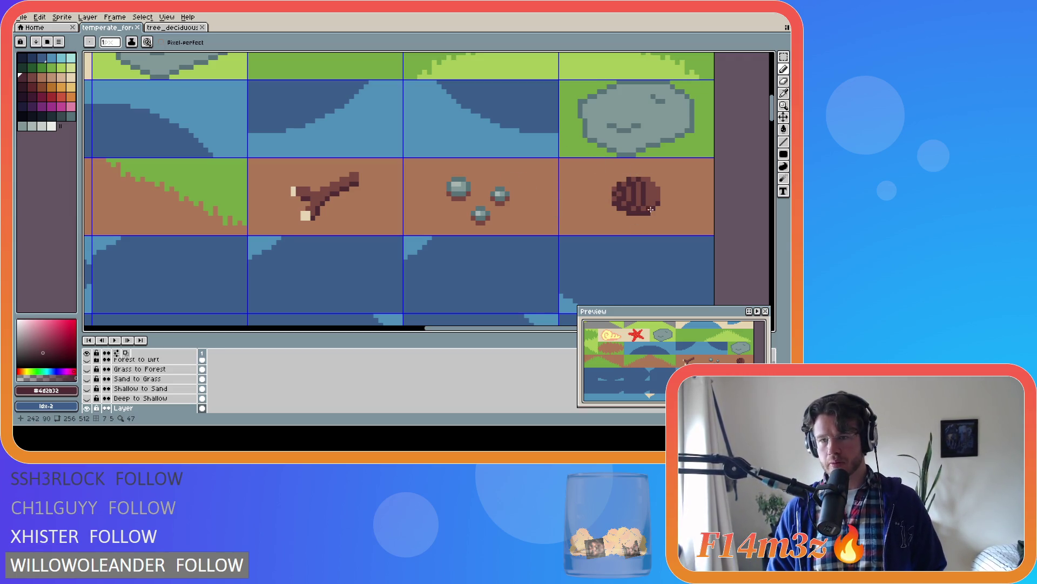
Try straight lines extending left and right of the log, discard them, and save again
{"action": "key", "text": "m"}
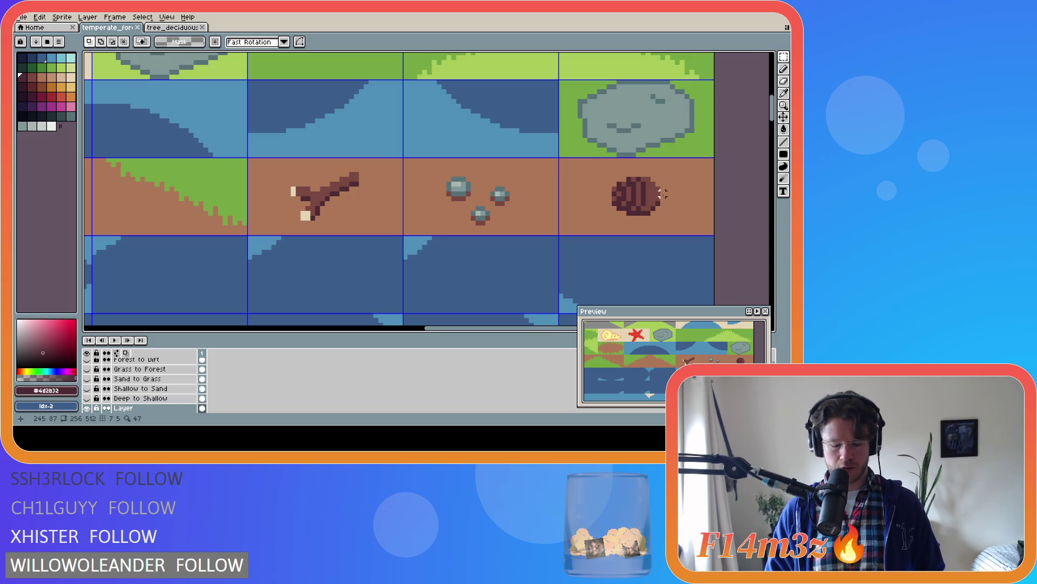
{"action": "key", "text": "l"}
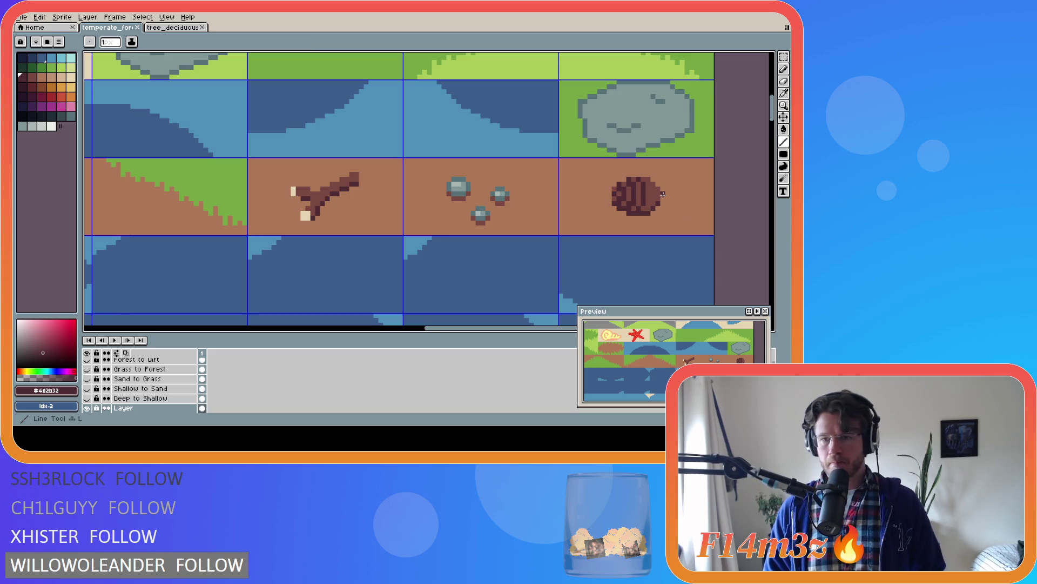
{"action": "left_click_drag", "start_coordinate": [663, 192], "coordinate": [708, 193]}
{"action": "key", "text": "ctrl+z"}
{"action": "left_click_drag", "start_coordinate": [609, 193], "coordinate": [562, 193]}
{"action": "key", "text": "ctrl+z"}
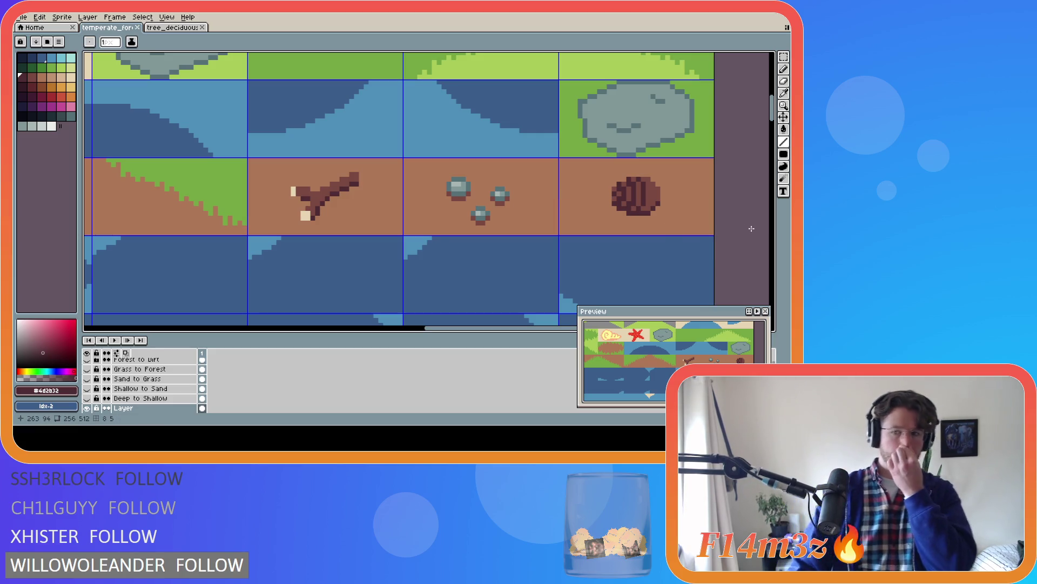
{"action": "key", "text": "ctrl+s"}
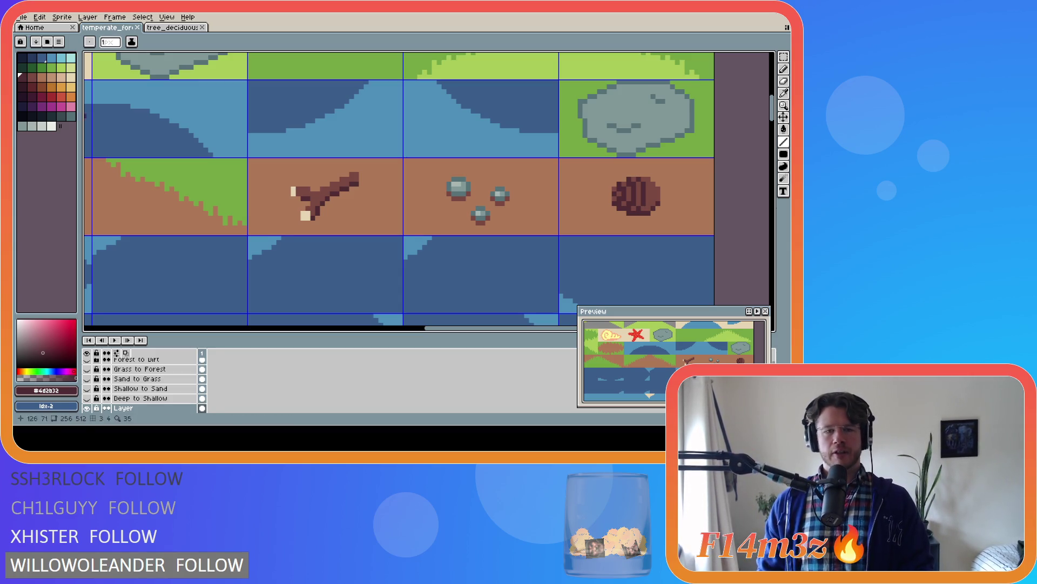
{"action": "mouse_move", "coordinate": [446, 331]}
{"action": "left_mouse_down"}
{"action": "mouse_move", "coordinate": [330, 330]}
{"action": "mouse_move", "coordinate": [495, 326]}
{"action": "left_mouse_up"}
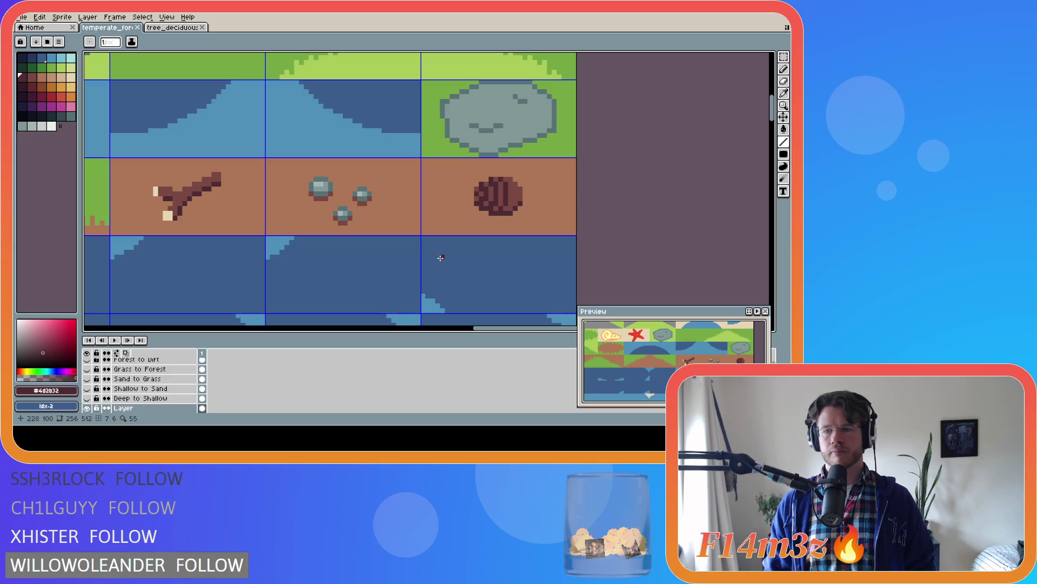
{"action": "key", "text": "ctrl+s"}
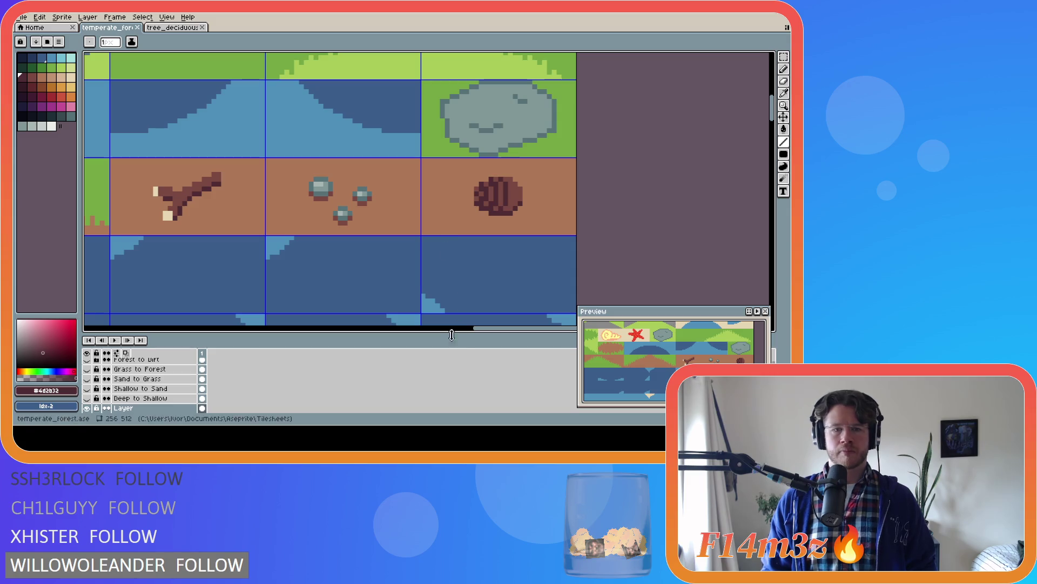
Zoom out and pan to centre the whole temperate_forest sheet, showing the branch, pebble and log-end dirt tiles
{"action": "left_click_drag", "start_coordinate": [480, 328], "coordinate": [381, 328]}
{"action": "scroll", "coordinate": [351, 270], "scroll_direction": "down", "scroll_amount": 1}
{"action": "scroll", "coordinate": [352, 270], "scroll_direction": "down", "scroll_amount": 1}
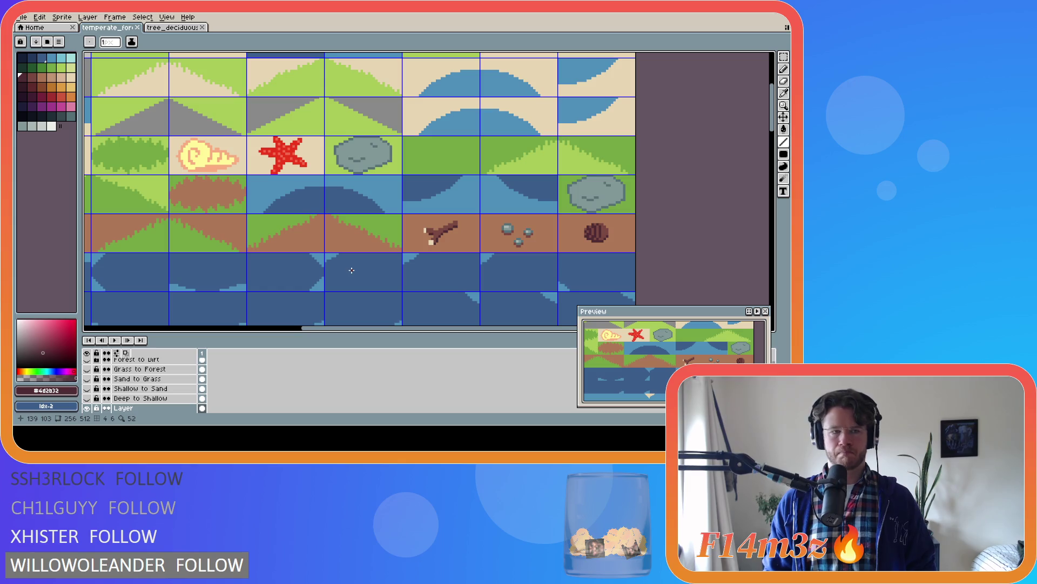
{"action": "scroll", "coordinate": [352, 270], "scroll_direction": "down", "scroll_amount": 1}
{"action": "scroll", "coordinate": [351, 271], "scroll_direction": "up", "scroll_amount": 1}
{"action": "scroll", "coordinate": [352, 272], "scroll_direction": "down", "scroll_amount": 1}
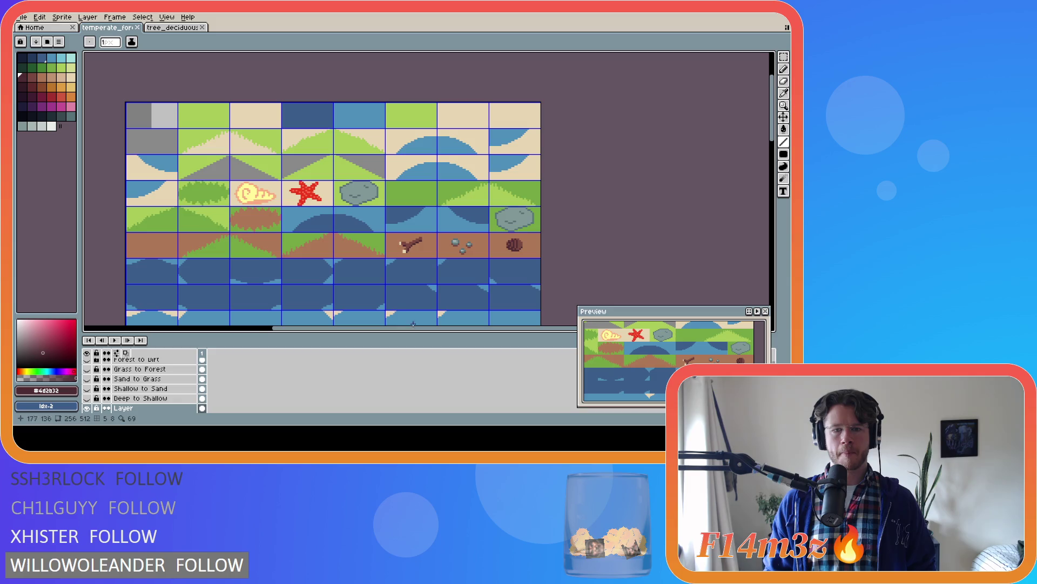
{"action": "left_click_drag", "start_coordinate": [413, 324], "coordinate": [381, 324]}
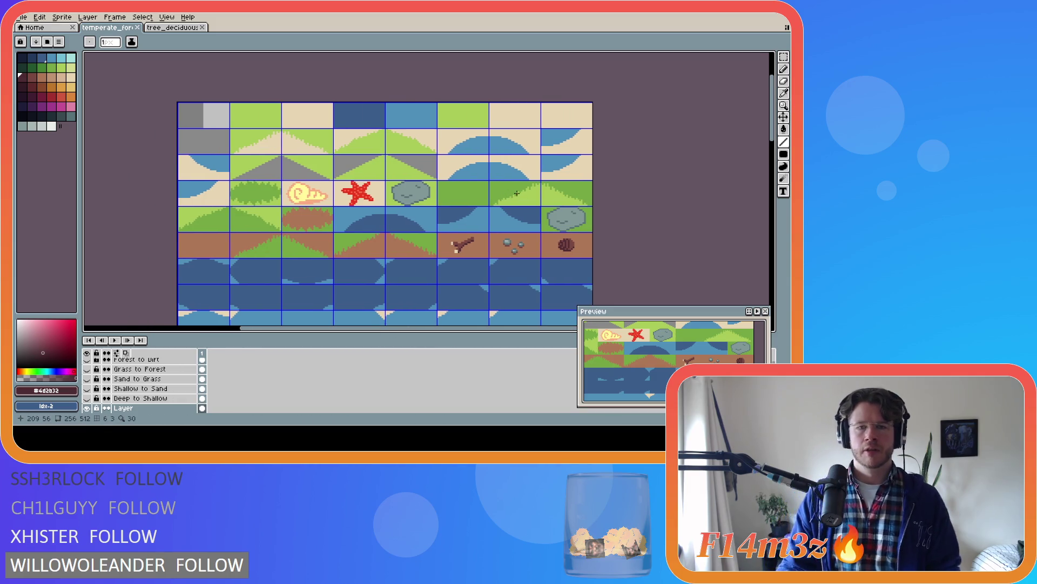
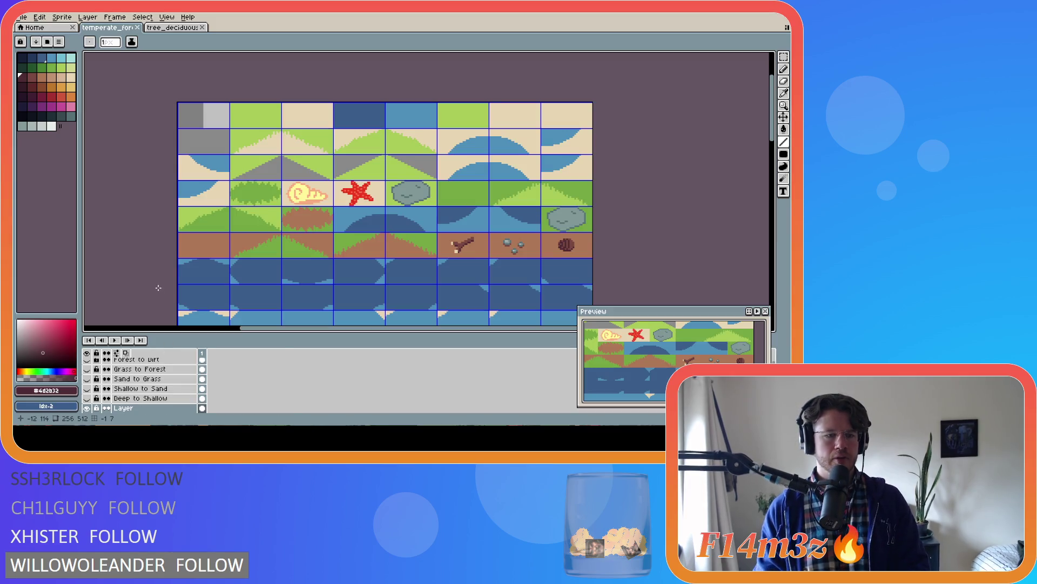
Pick the palette blue and draw the first blue strokes on the grass tile
{"action": "key", "text": "i"}
{"action": "key", "text": "b"}
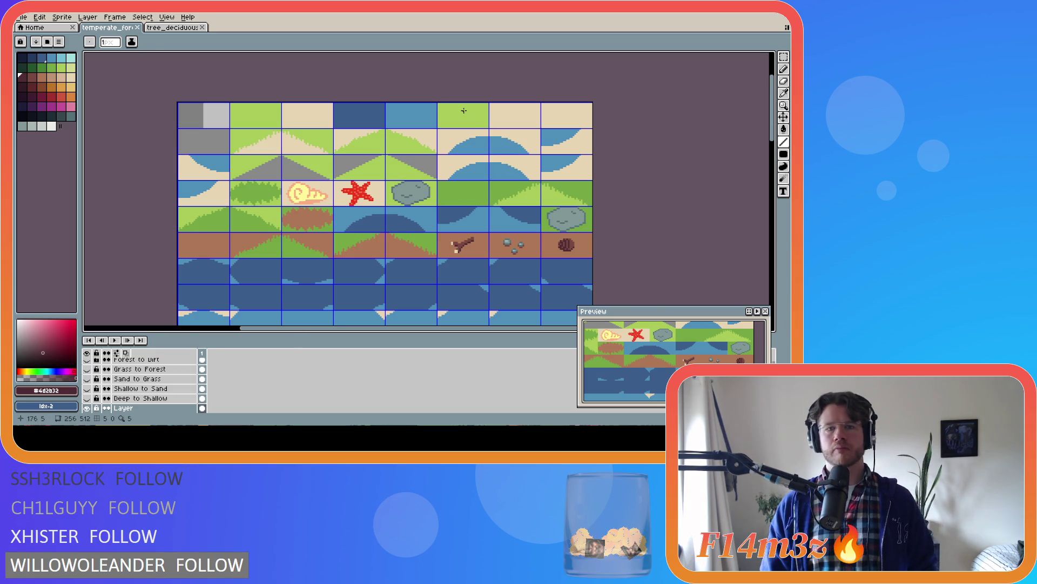
{"action": "scroll", "coordinate": [464, 111], "scroll_direction": "up", "scroll_amount": 2}
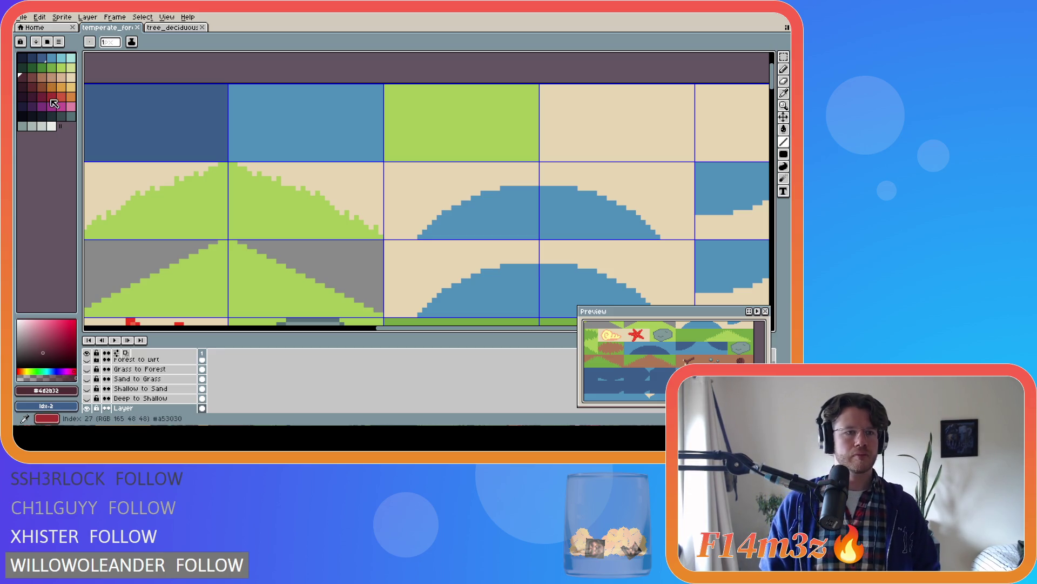
{"action": "left_click", "coordinate": [52, 58]}
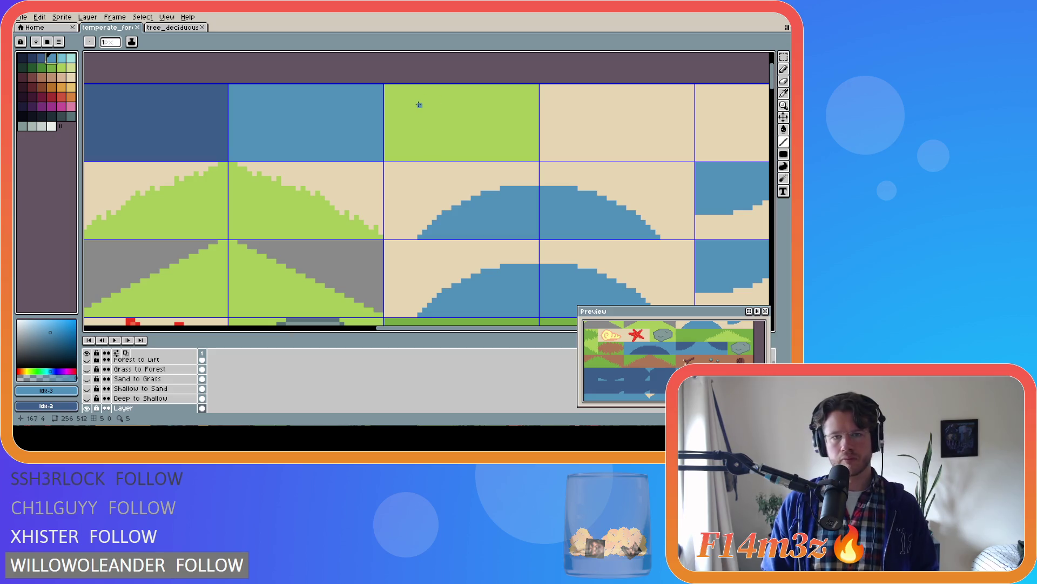
{"action": "key", "text": "b"}
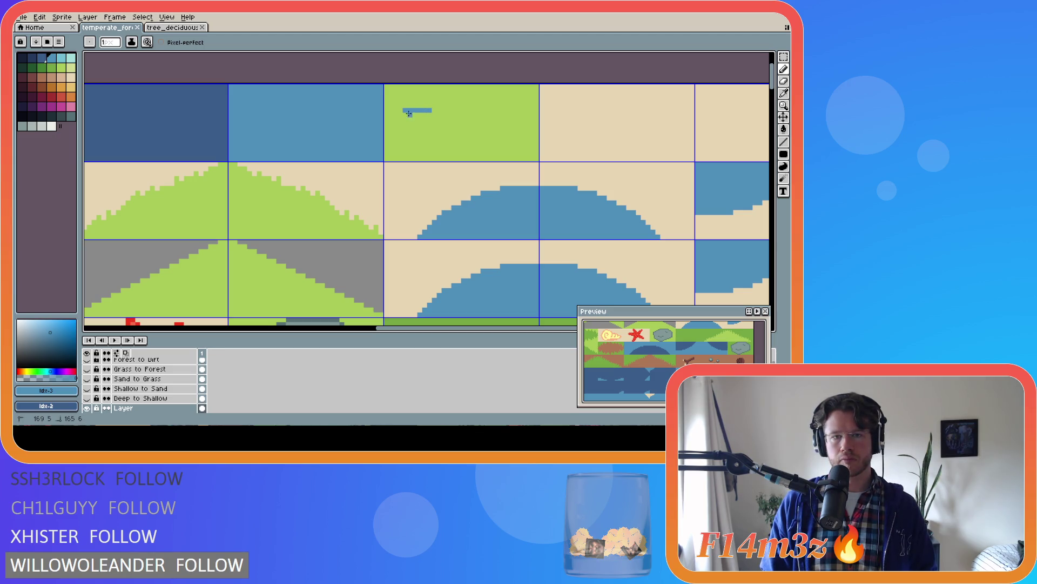
{"action": "left_click", "coordinate": [428, 111]}
{"action": "left_click_drag", "start_coordinate": [428, 110], "coordinate": [414, 115]}
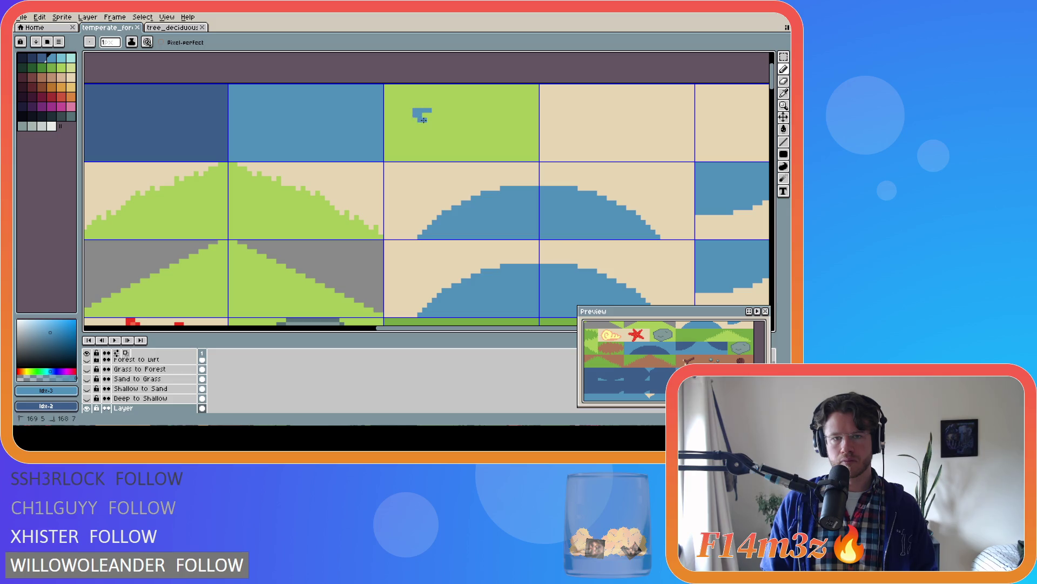
{"action": "mouse_move", "coordinate": [424, 121]}
{"action": "left_mouse_down"}
{"action": "mouse_move", "coordinate": [439, 103]}
{"action": "mouse_move", "coordinate": [450, 106]}
{"action": "left_mouse_up"}
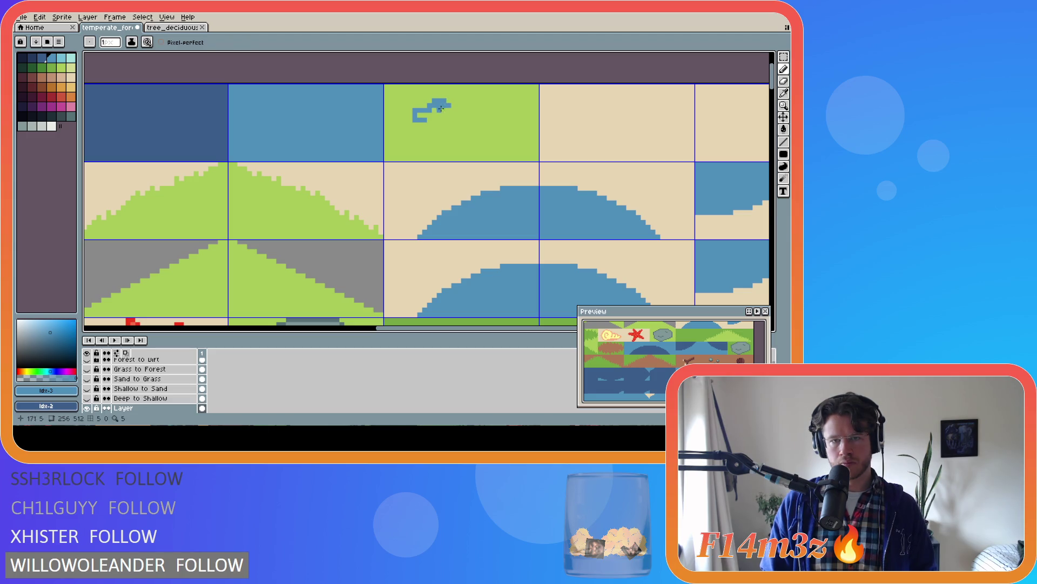
Sample blue and grass green from the canvas and sketch a small blue diamond outline
{"action": "key", "text": "i"}
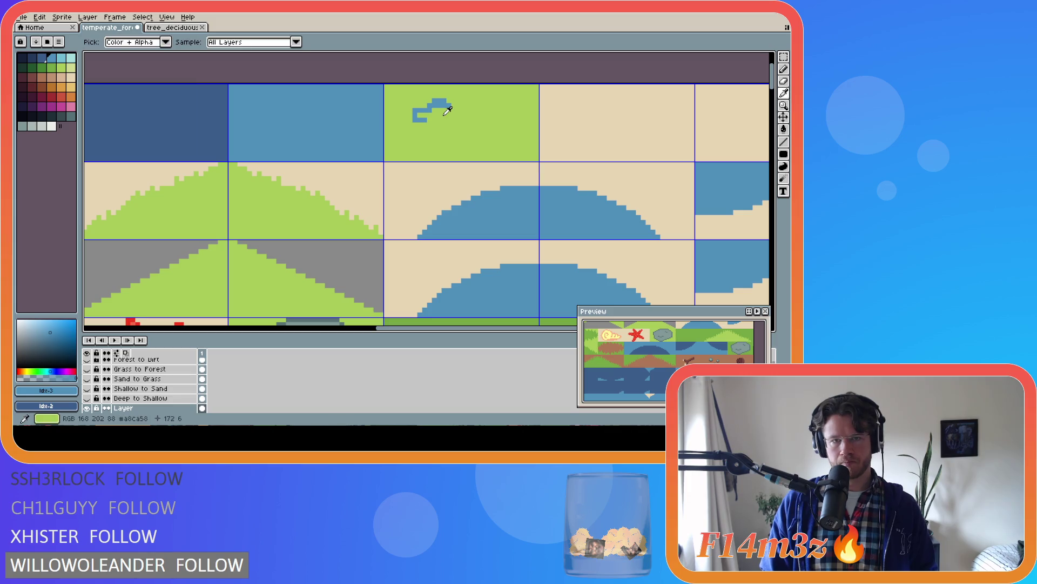
{"action": "left_click", "coordinate": [446, 113]}
{"action": "key", "text": "b"}
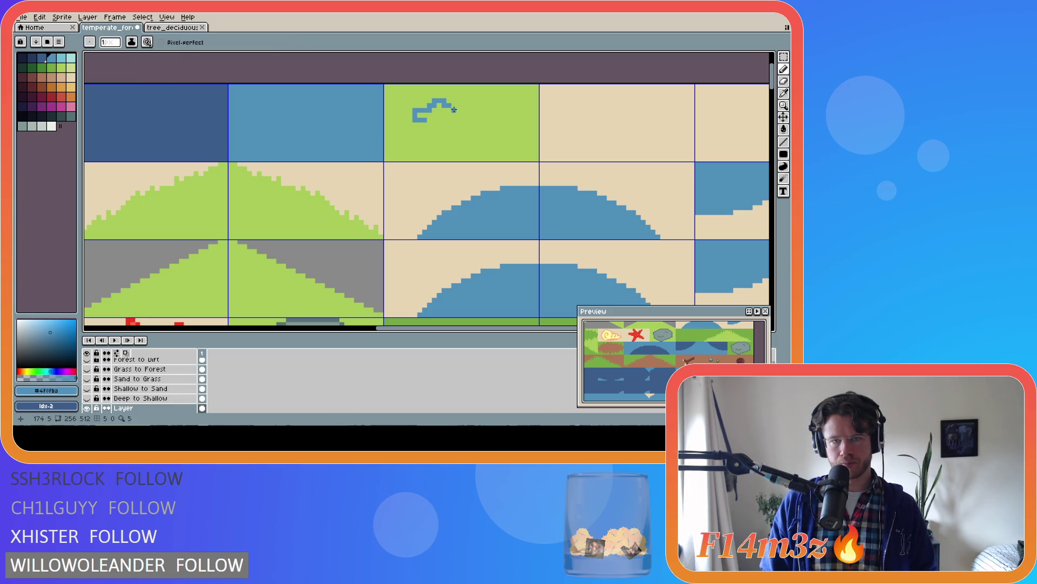
{"action": "key", "text": "i"}
{"action": "left_click", "coordinate": [415, 110]}
{"action": "key", "text": "b"}
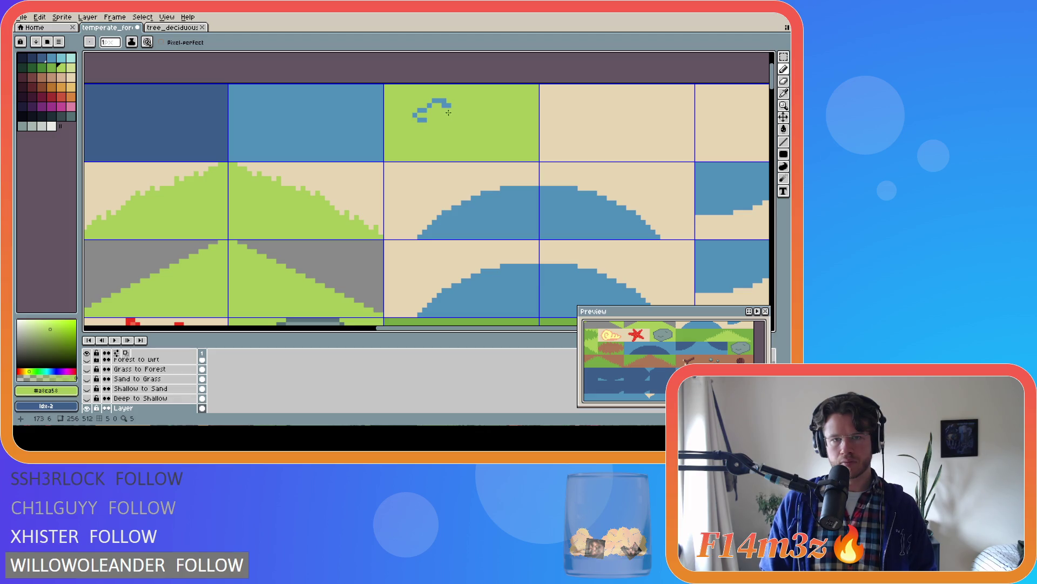
{"action": "left_click", "coordinate": [428, 105], "text": "alt"}
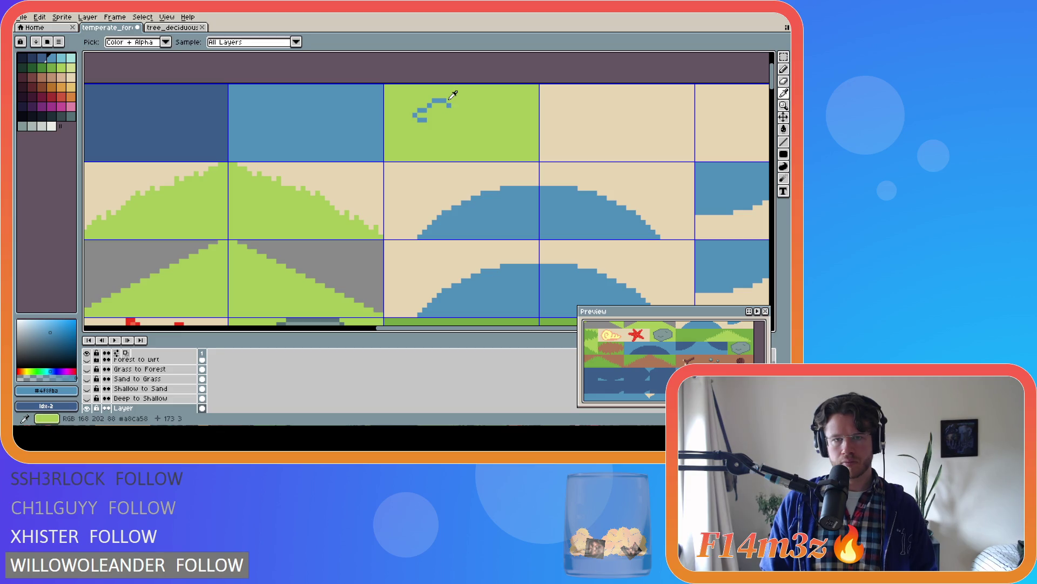
{"action": "left_click", "coordinate": [438, 103], "text": "alt"}
{"action": "left_click", "coordinate": [436, 101], "text": "alt"}
{"action": "mouse_move", "coordinate": [436, 103]}
{"action": "left_mouse_down"}
{"action": "mouse_move", "coordinate": [459, 114]}
{"action": "mouse_move", "coordinate": [438, 129]}
{"action": "left_mouse_up"}
{"action": "left_click", "coordinate": [429, 123]}
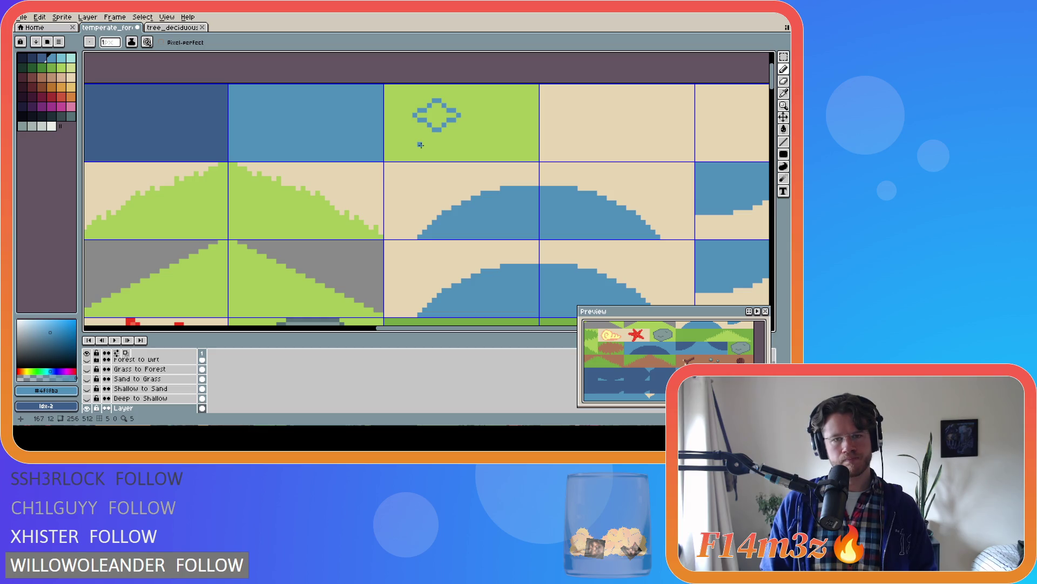
{"action": "mouse_move", "coordinate": [430, 128]}
{"action": "left_mouse_down"}
{"action": "mouse_move", "coordinate": [440, 118]}
{"action": "mouse_move", "coordinate": [430, 130]}
{"action": "left_mouse_up"}
Undo the blue diamond strokes so the grass tile is plain green again
{"action": "key", "text": "ctrl+z"}
{"action": "key", "text": "ctrl+z"}
{"action": "key", "text": "ctrl+z"}
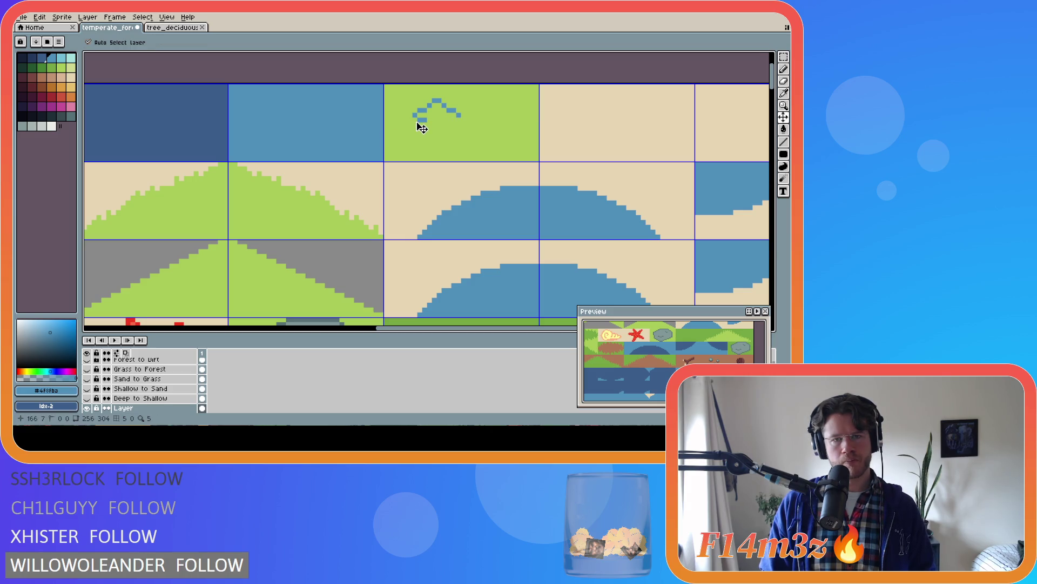
{"action": "key", "text": "ctrl+z"}
{"action": "key", "text": "ctrl+z"}
{"action": "key", "text": "ctrl+y"}
{"action": "key", "text": "ctrl+y"}
{"action": "key", "text": "ctrl+y"}
{"action": "key", "text": "ctrl+z"}
{"action": "key", "text": "ctrl+z"}
{"action": "key", "text": "ctrl+z"}
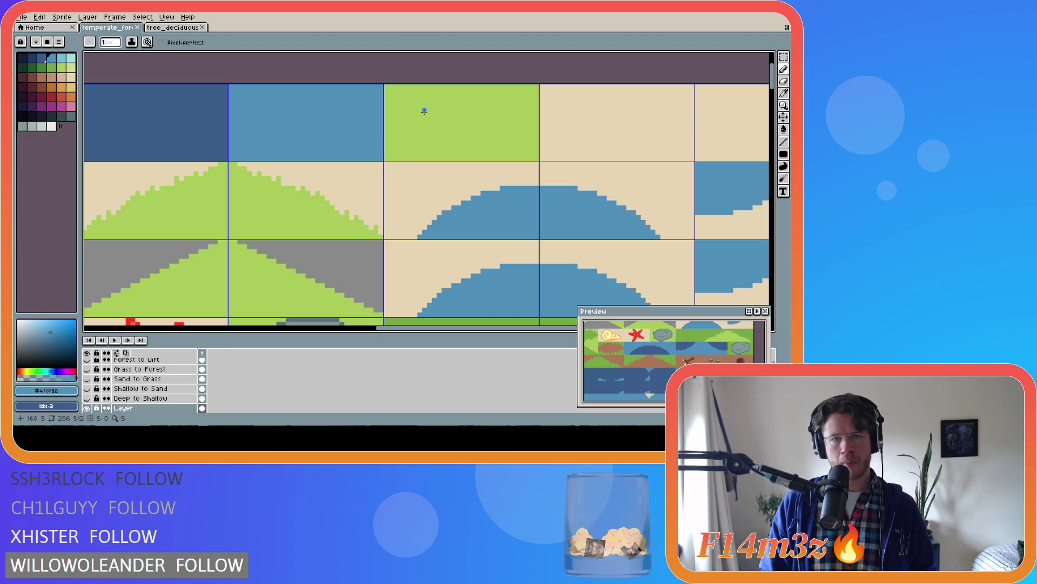
Draw a blue looped clover outline with arches and a lower tail on the grass tile
{"action": "left_click", "coordinate": [428, 110]}
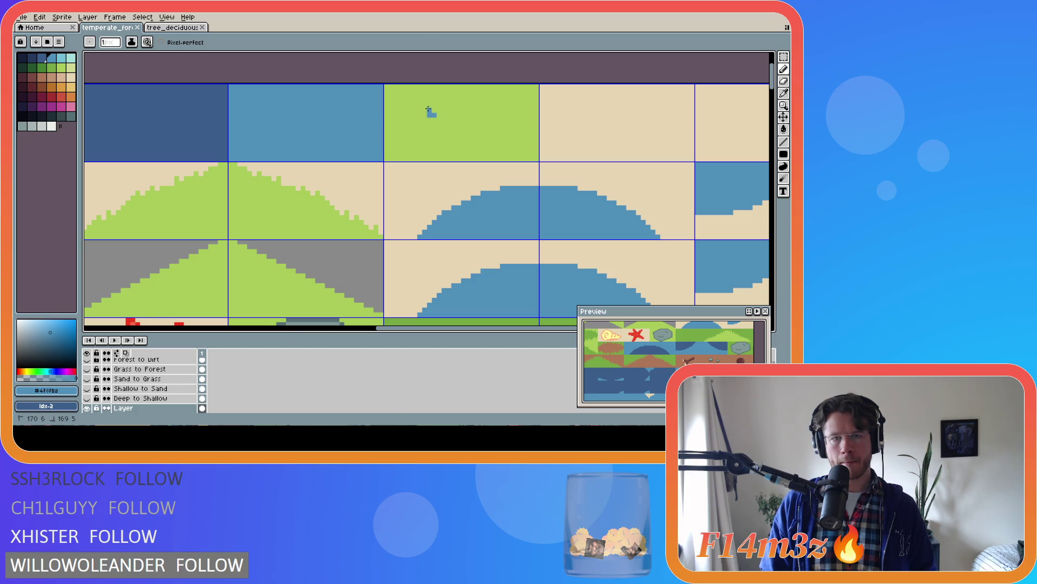
{"action": "mouse_move", "coordinate": [428, 108]}
{"action": "left_mouse_down"}
{"action": "mouse_move", "coordinate": [445, 101]}
{"action": "mouse_move", "coordinate": [454, 116]}
{"action": "left_mouse_up"}
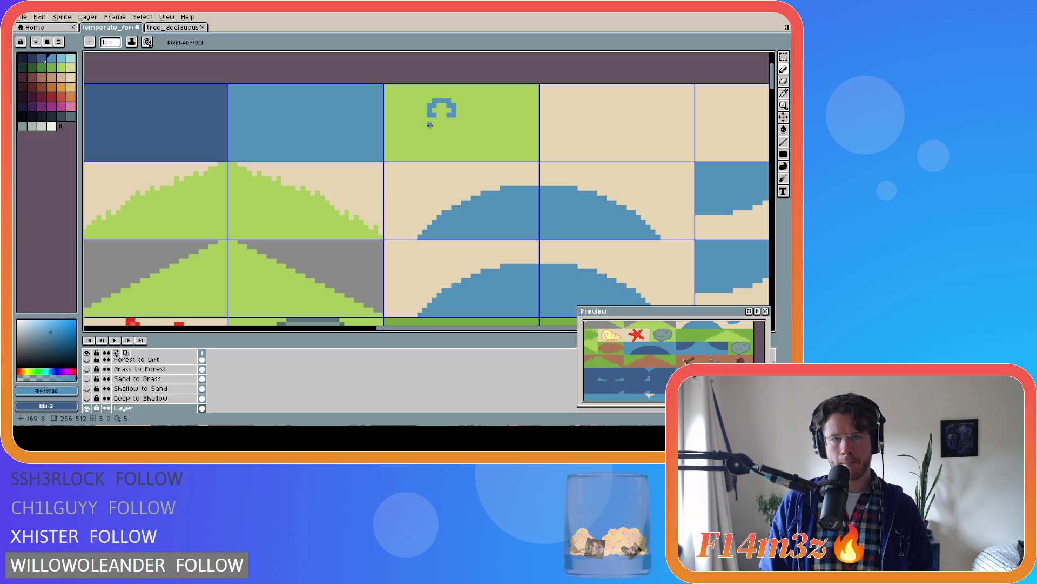
{"action": "left_click_drag", "start_coordinate": [430, 114], "coordinate": [425, 113]}
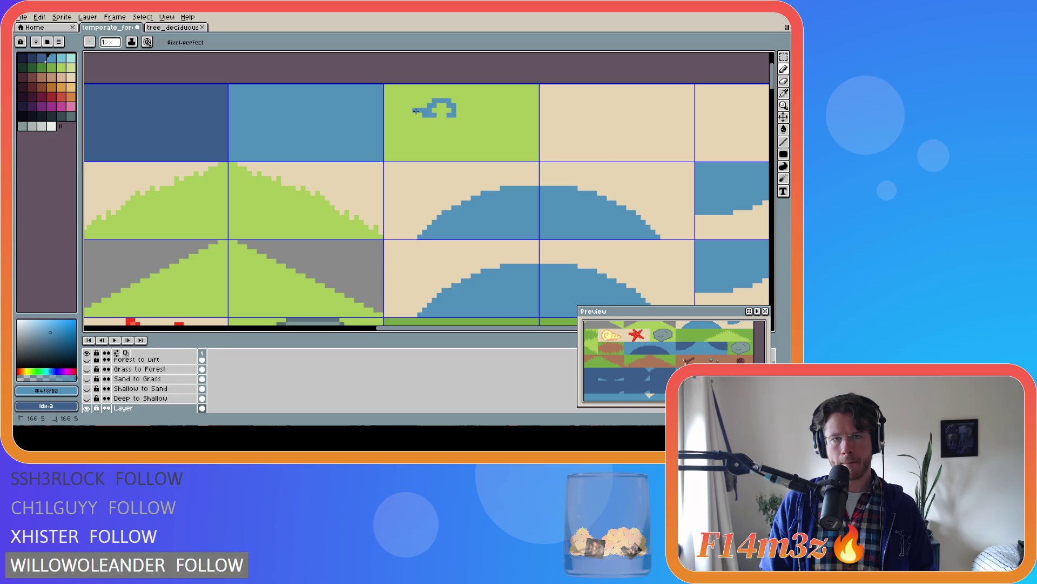
{"action": "key", "text": "v"}
{"action": "key", "text": "b"}
{"action": "left_click", "coordinate": [417, 112]}
{"action": "left_click_drag", "start_coordinate": [417, 112], "coordinate": [415, 118]}
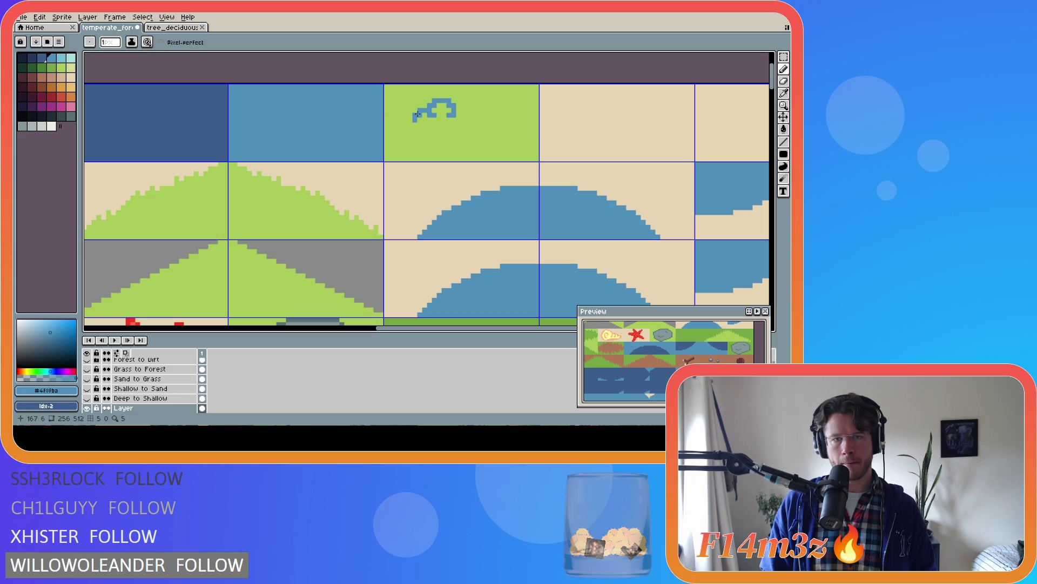
{"action": "left_click", "coordinate": [417, 124]}
{"action": "left_click_drag", "start_coordinate": [425, 128], "coordinate": [428, 128]}
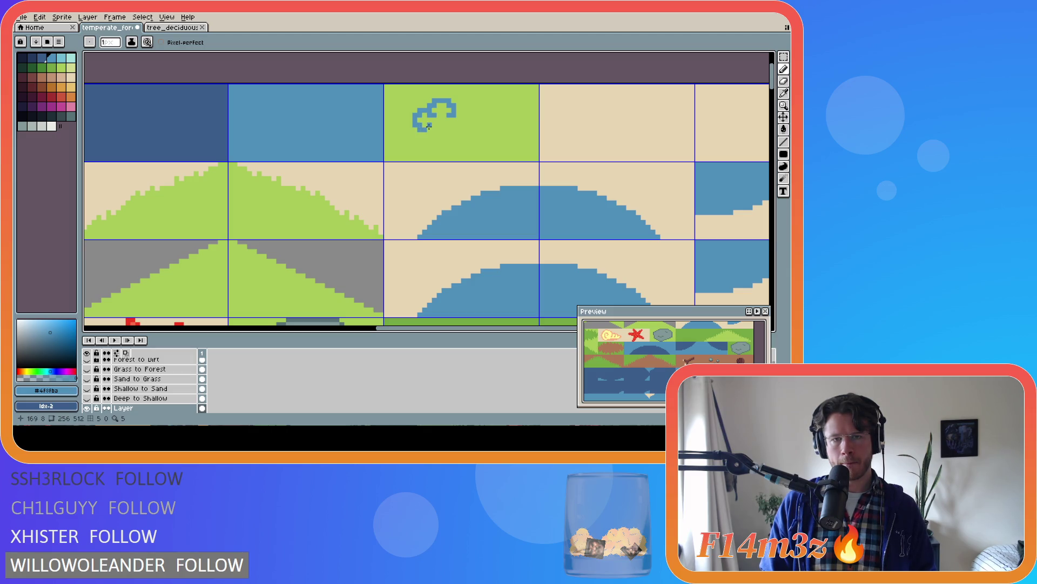
{"action": "left_click", "coordinate": [434, 125]}
{"action": "left_click", "coordinate": [436, 137]}
{"action": "left_click_drag", "start_coordinate": [435, 138], "coordinate": [453, 131]}
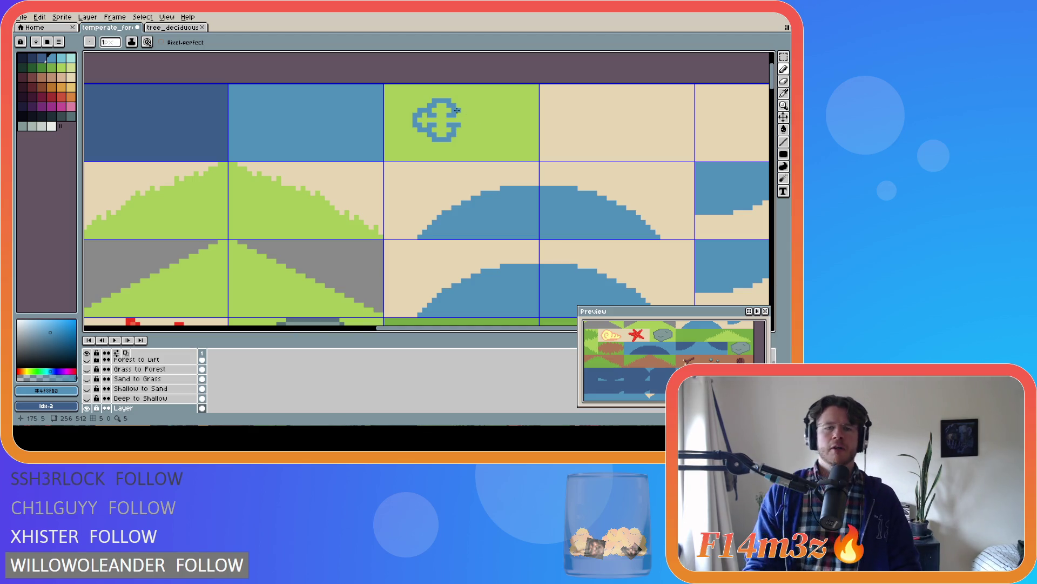
Undo the whole clover outline, returning the tile to plain green grass
{"action": "key", "text": "ctrl+z"}
{"action": "key", "text": "v"}
{"action": "key", "text": "ctrl+z"}
{"action": "key", "text": "ctrl+z"}
{"action": "key", "text": "ctrl+z"}
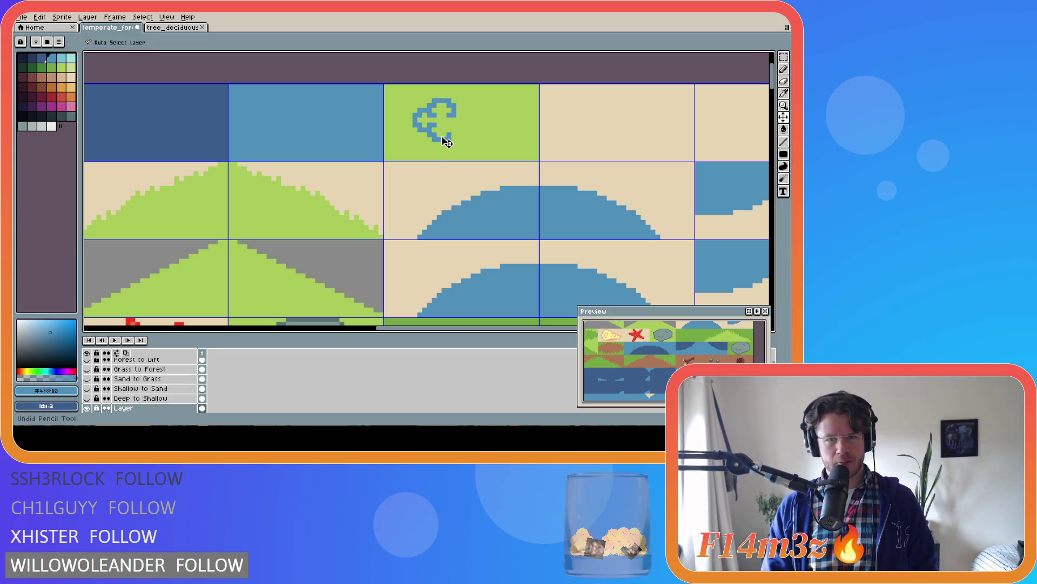
{"action": "key", "text": "ctrl+z"}
{"action": "key", "text": "ctrl+z"}
{"action": "key", "text": "ctrl+z"}
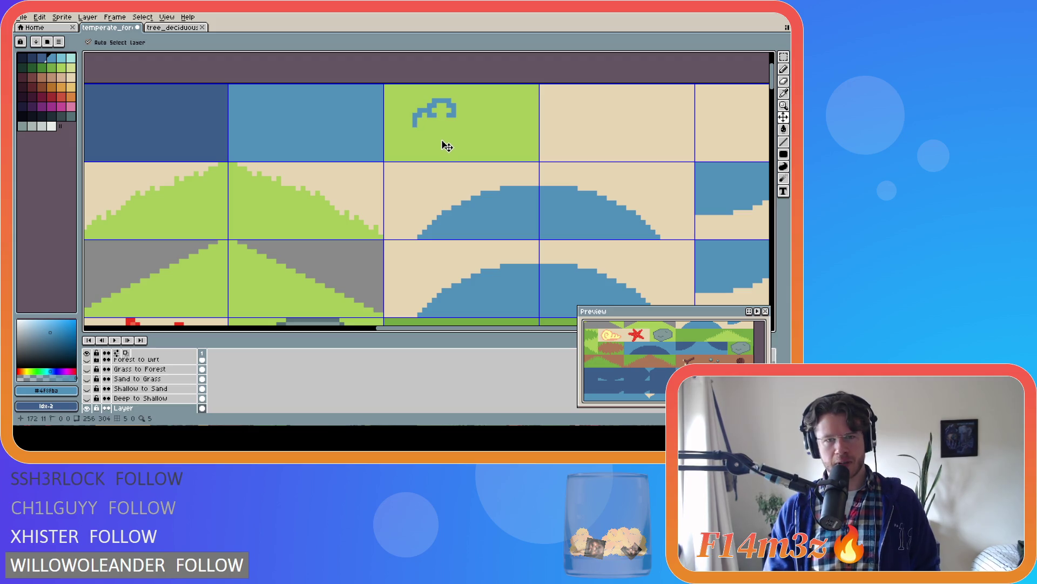
{"action": "key", "text": "ctrl+z"}
{"action": "key", "text": "ctrl+z"}
{"action": "key", "text": "ctrl+z"}
{"action": "key", "text": "b"}
{"action": "left_click", "coordinate": [62, 60]}
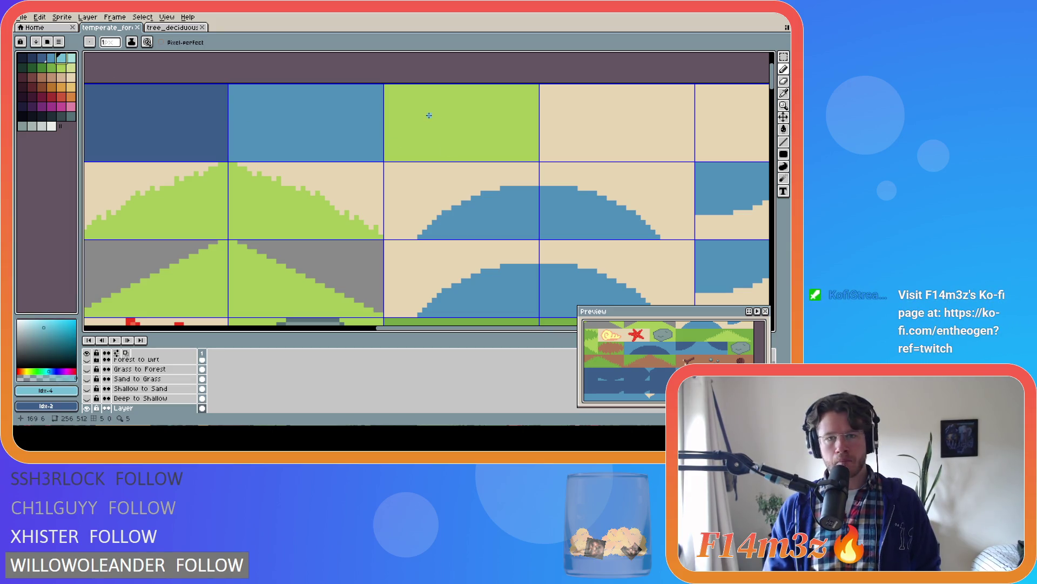
Draw a short light-blue test stroke, hide the Deep to Shallow layer, then undo the mark
{"action": "mouse_move", "coordinate": [428, 115]}
{"action": "left_mouse_down"}
{"action": "mouse_move", "coordinate": [408, 117]}
{"action": "mouse_move", "coordinate": [422, 120]}
{"action": "left_mouse_up"}
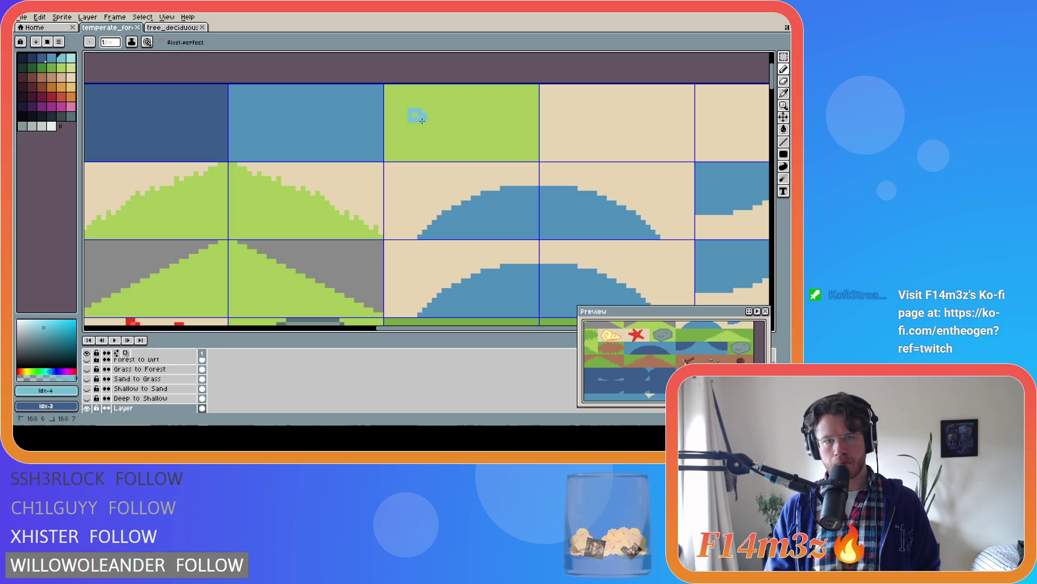
{"action": "left_click", "coordinate": [86, 399]}
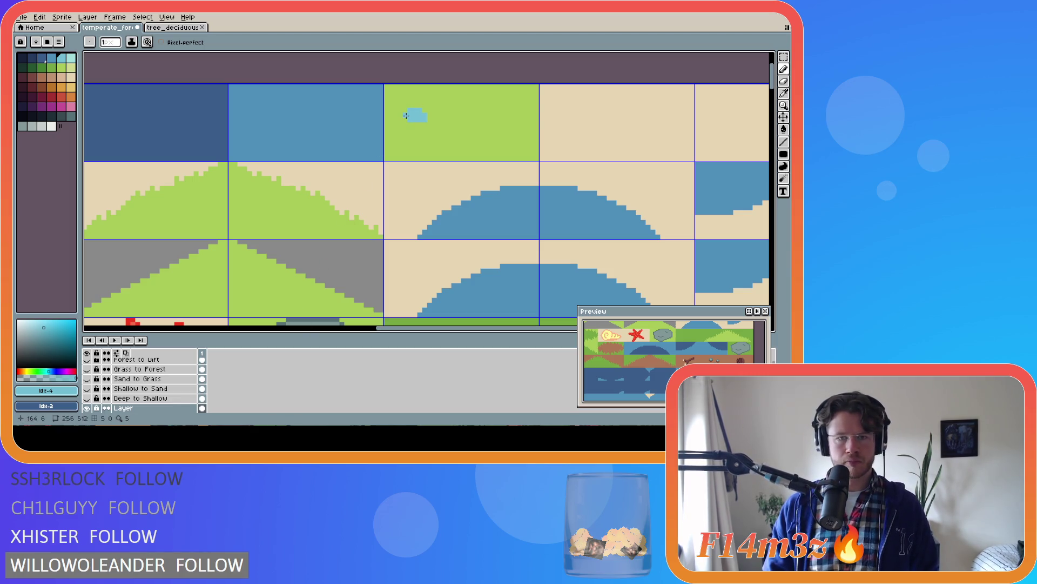
{"action": "key", "text": "ctrl+z"}
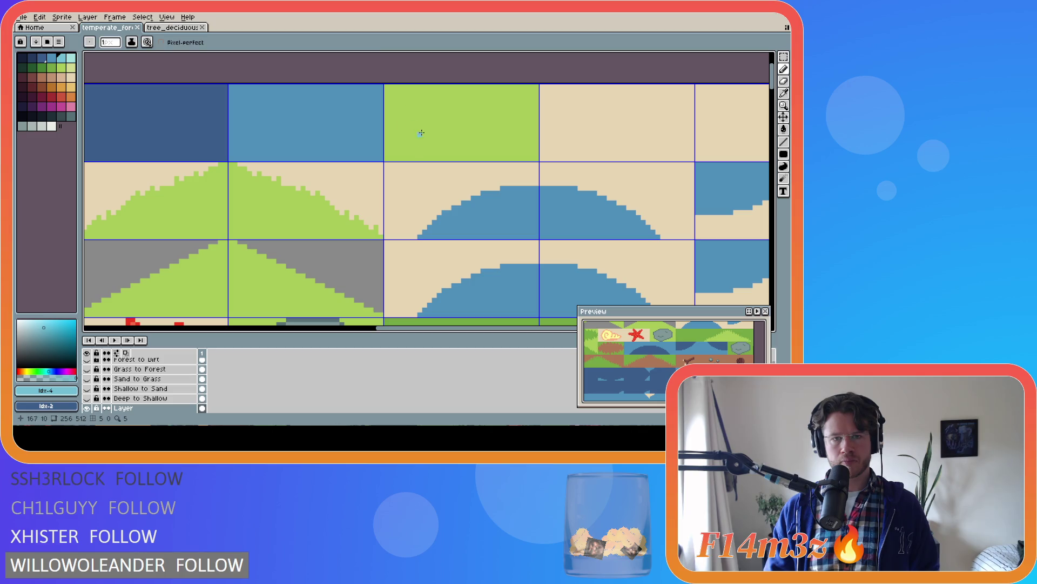
{"action": "key", "text": "i"}
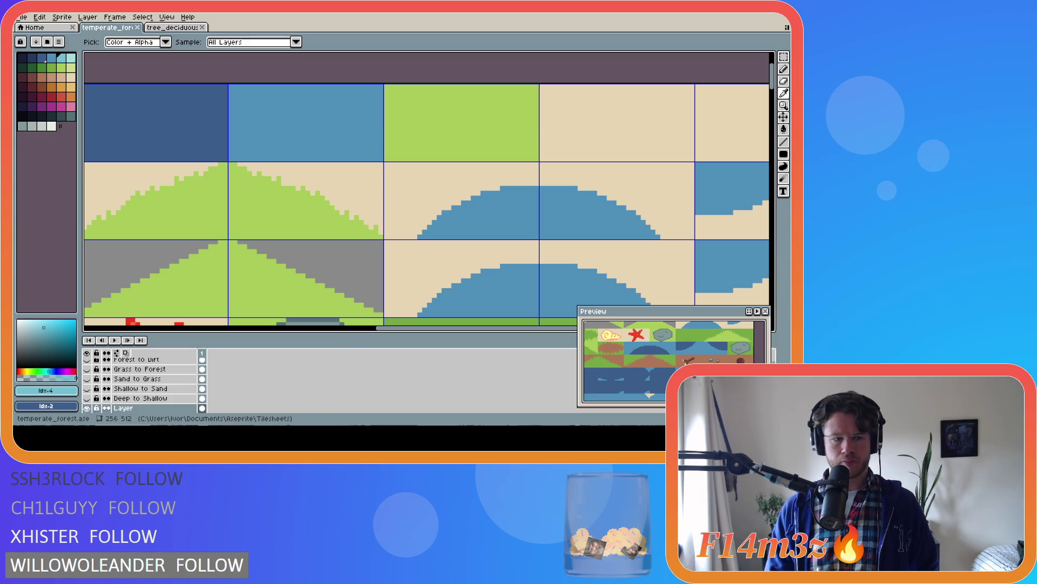
View the top-row water, grass and sand transition tiles up close, ending on the Eyedropper
{"action": "key", "text": "b"}
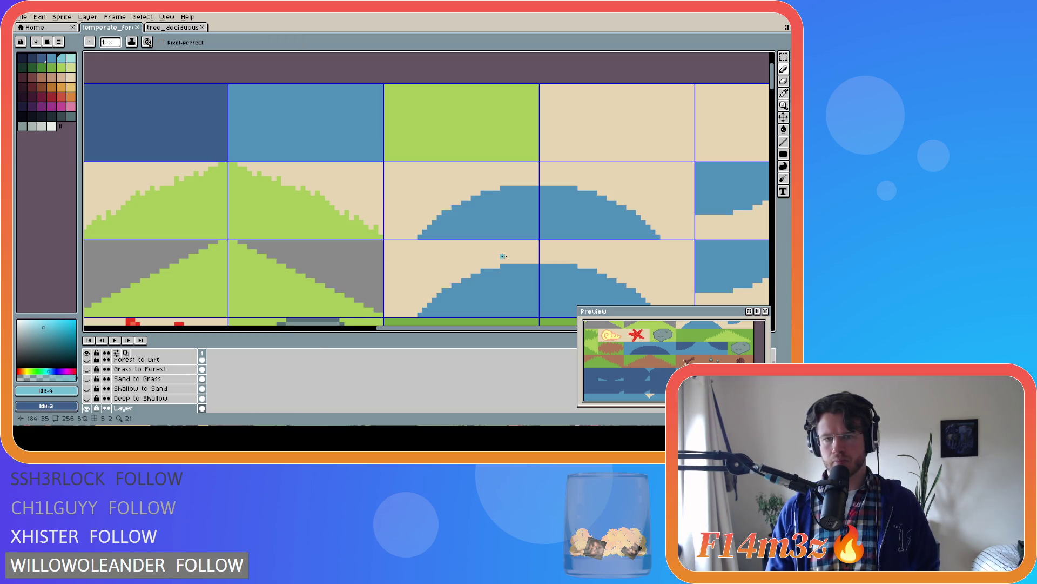
{"action": "key", "text": "i"}
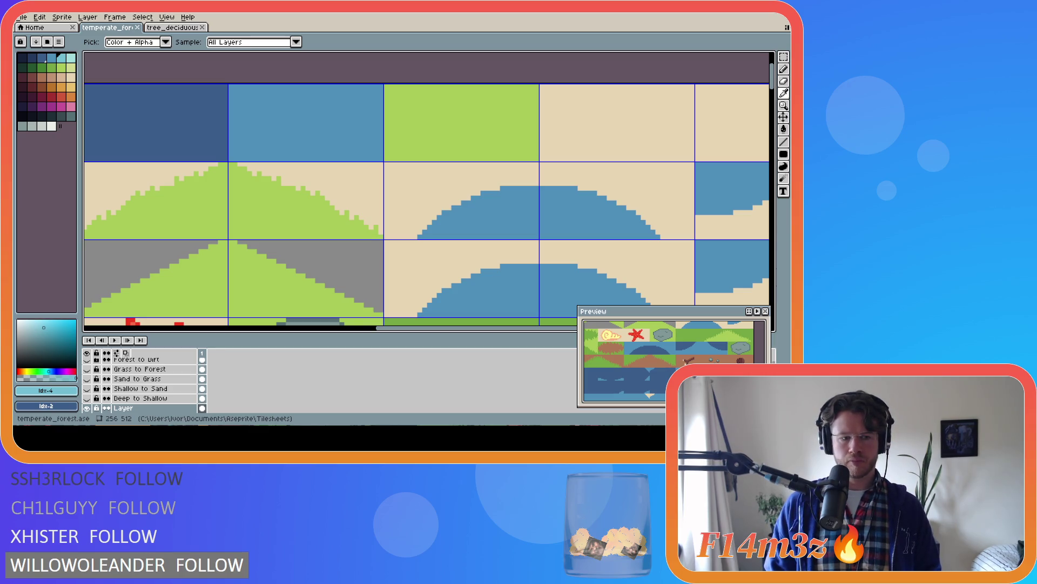
With the Pencil, inspect the tileset and draw a small light-blue C-shaped curve on the grass tile
{"action": "key", "text": "b"}
{"action": "scroll", "coordinate": [438, 222], "scroll_direction": "down", "scroll_amount": 1}
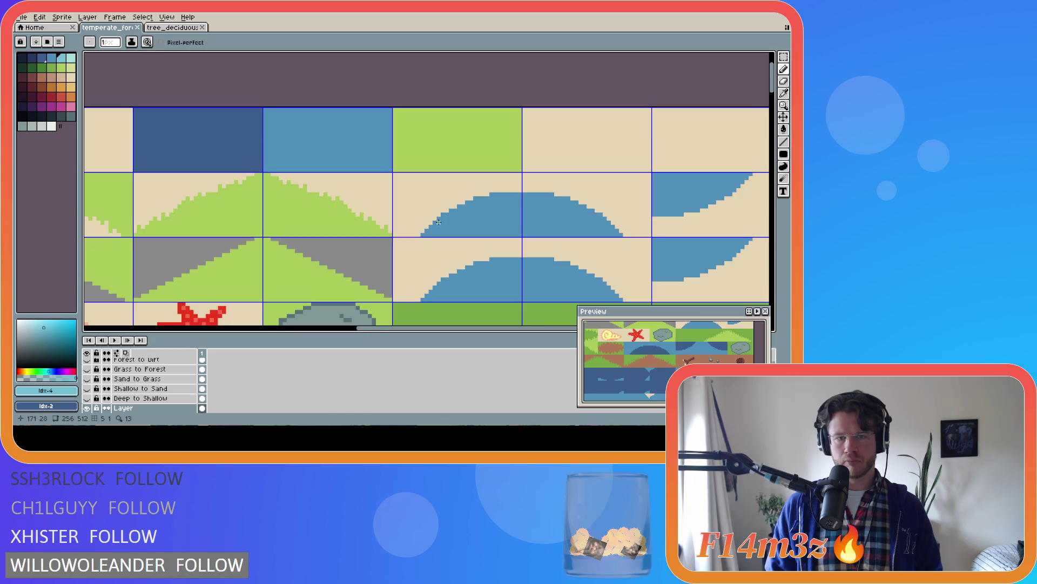
{"action": "scroll", "coordinate": [438, 222], "scroll_direction": "up", "scroll_amount": 1}
{"action": "scroll", "coordinate": [464, 219], "scroll_direction": "down", "scroll_amount": 4}
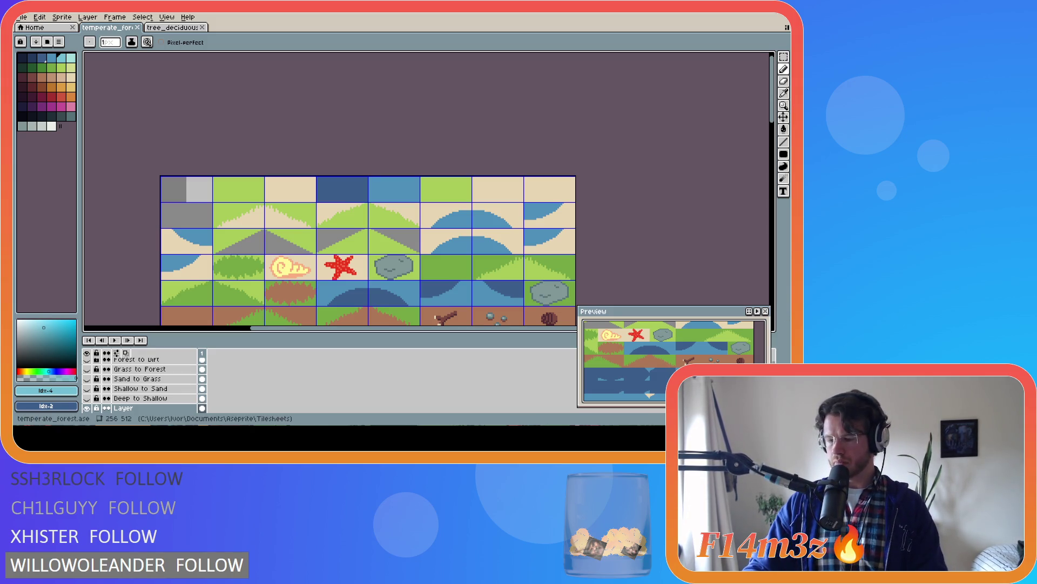
{"action": "mouse_move", "coordinate": [772, 95]}
{"action": "left_mouse_down"}
{"action": "mouse_move", "coordinate": [772, 157]}
{"action": "mouse_move", "coordinate": [784, 190]}
{"action": "mouse_move", "coordinate": [786, 120]}
{"action": "mouse_move", "coordinate": [787, 186]}
{"action": "mouse_move", "coordinate": [772, 178]}
{"action": "mouse_move", "coordinate": [771, 105]}
{"action": "left_mouse_up"}
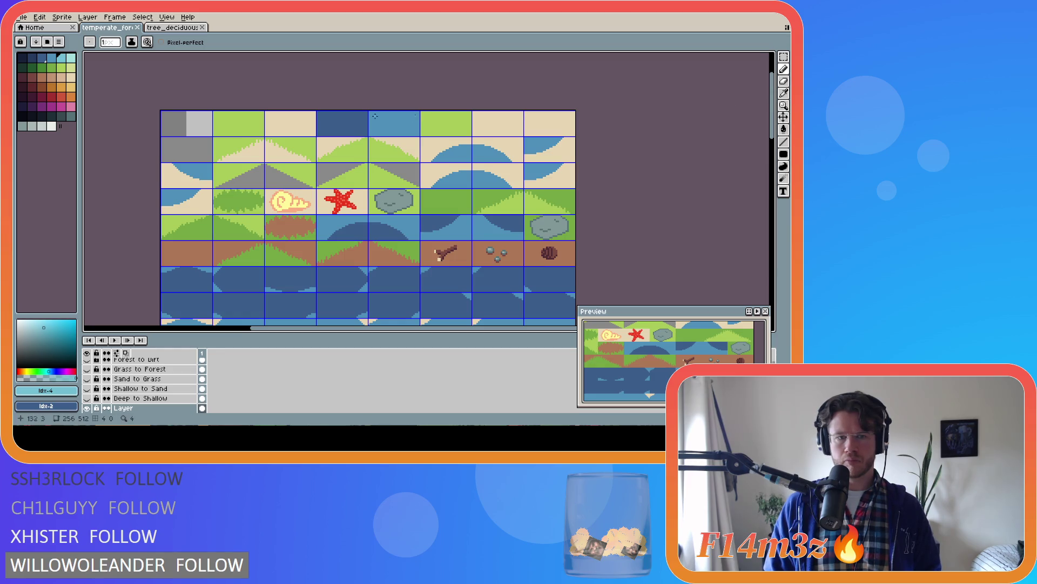
{"action": "scroll", "coordinate": [287, 123], "scroll_direction": "up", "scroll_amount": 1}
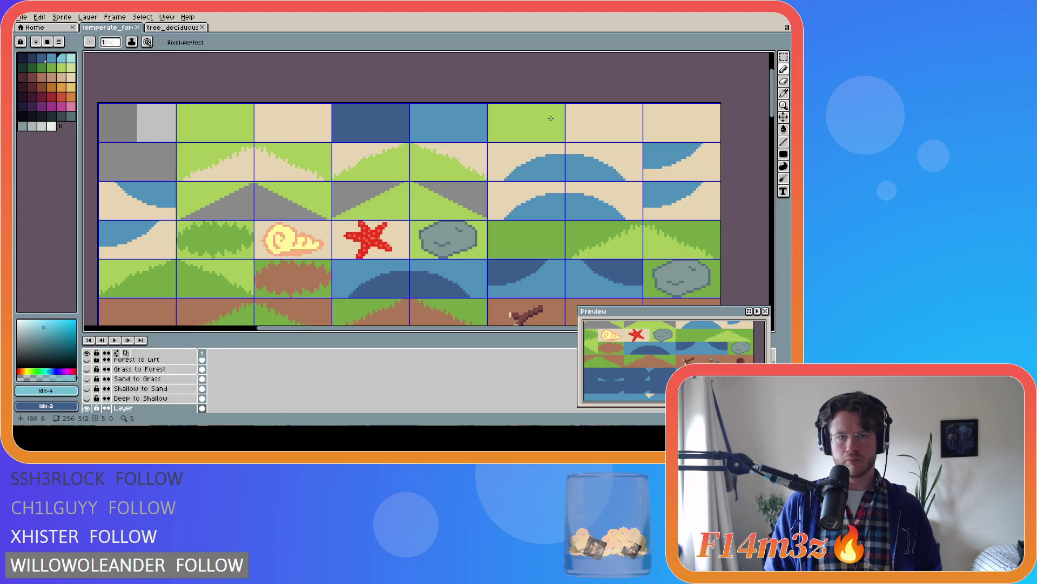
{"action": "scroll", "coordinate": [551, 118], "scroll_direction": "up", "scroll_amount": 1}
{"action": "scroll", "coordinate": [512, 117], "scroll_direction": "down", "scroll_amount": 1}
{"action": "scroll", "coordinate": [513, 116], "scroll_direction": "down", "scroll_amount": 1}
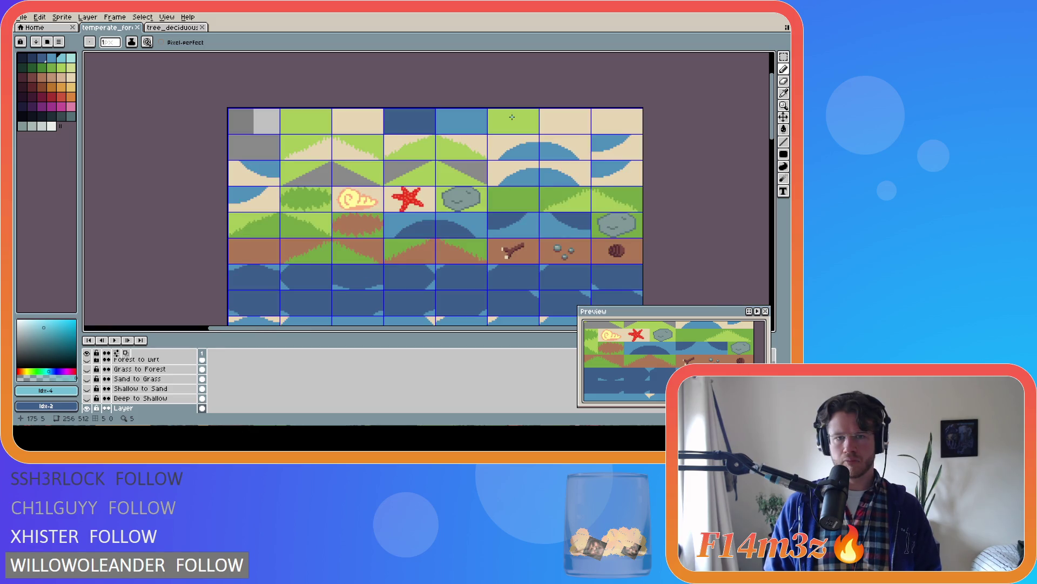
{"action": "scroll", "coordinate": [512, 117], "scroll_direction": "up", "scroll_amount": 1}
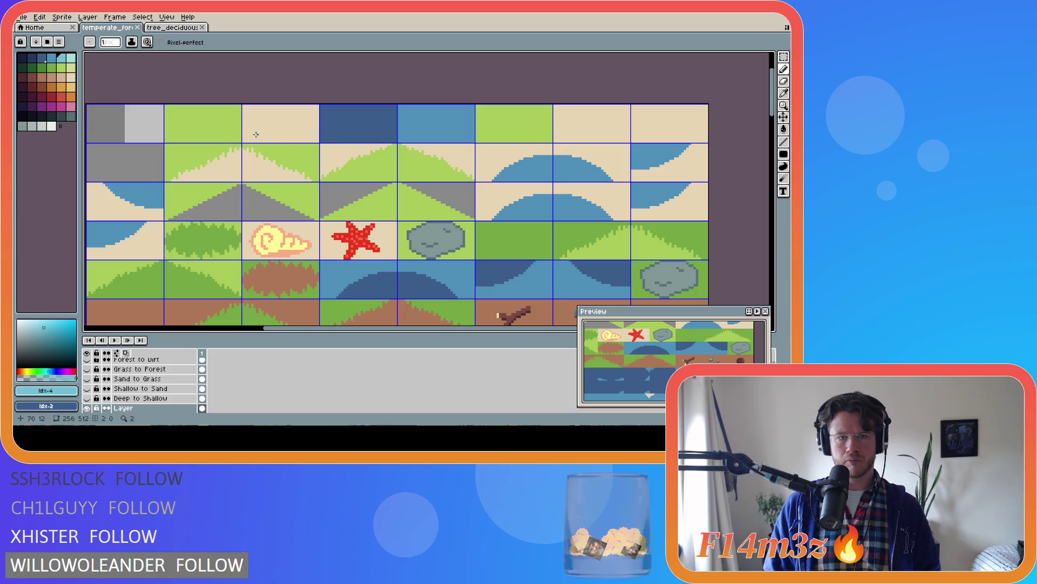
{"action": "scroll", "coordinate": [430, 157], "scroll_direction": "down", "scroll_amount": 1}
{"action": "scroll", "coordinate": [366, 139], "scroll_direction": "up", "scroll_amount": 1}
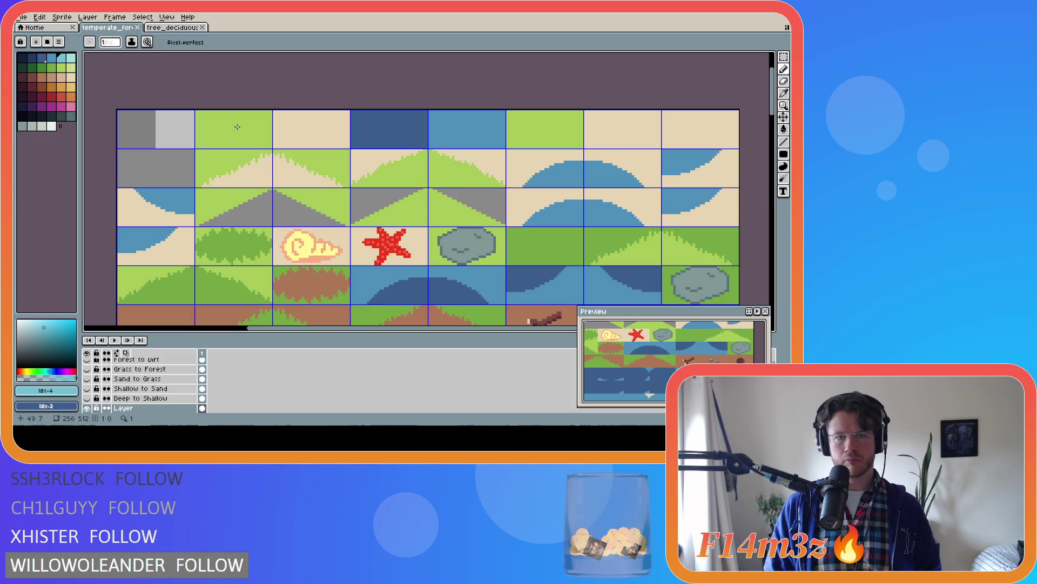
{"action": "scroll", "coordinate": [540, 126], "scroll_direction": "up", "scroll_amount": 2}
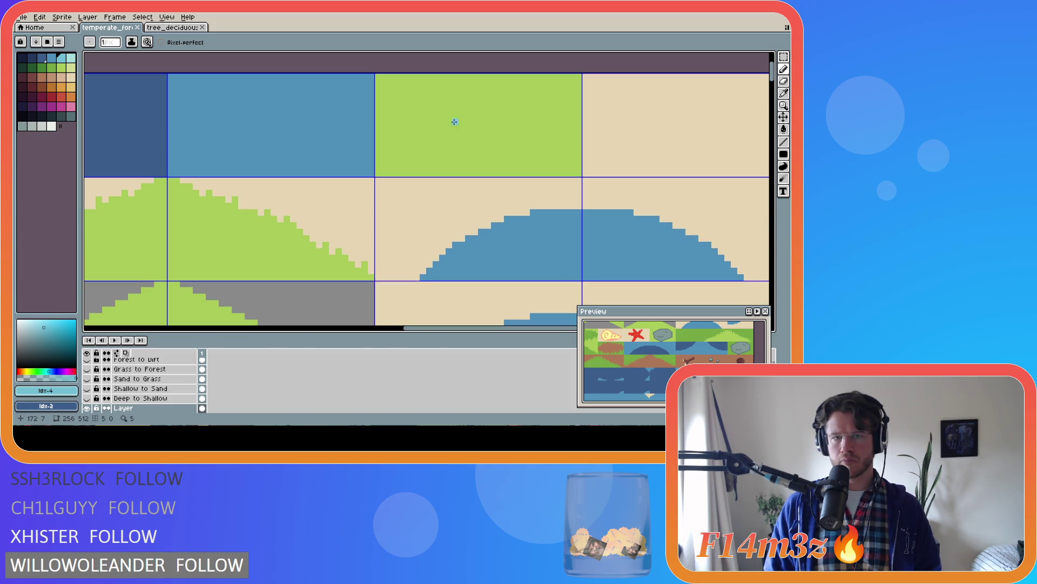
{"action": "mouse_move", "coordinate": [443, 114]}
{"action": "left_mouse_down"}
{"action": "mouse_move", "coordinate": [409, 120]}
{"action": "mouse_move", "coordinate": [444, 134]}
{"action": "left_mouse_up"}
Extend the light-blue curve into the blob's top arm and lower edge
{"action": "left_click", "coordinate": [438, 135], "text": "alt"}
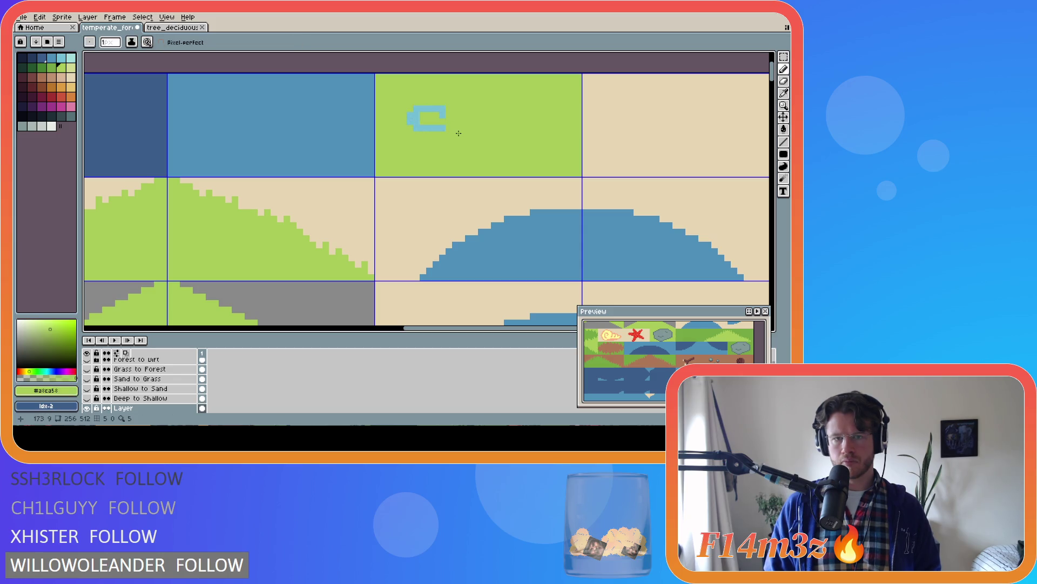
{"action": "left_click", "coordinate": [430, 118], "text": "alt"}
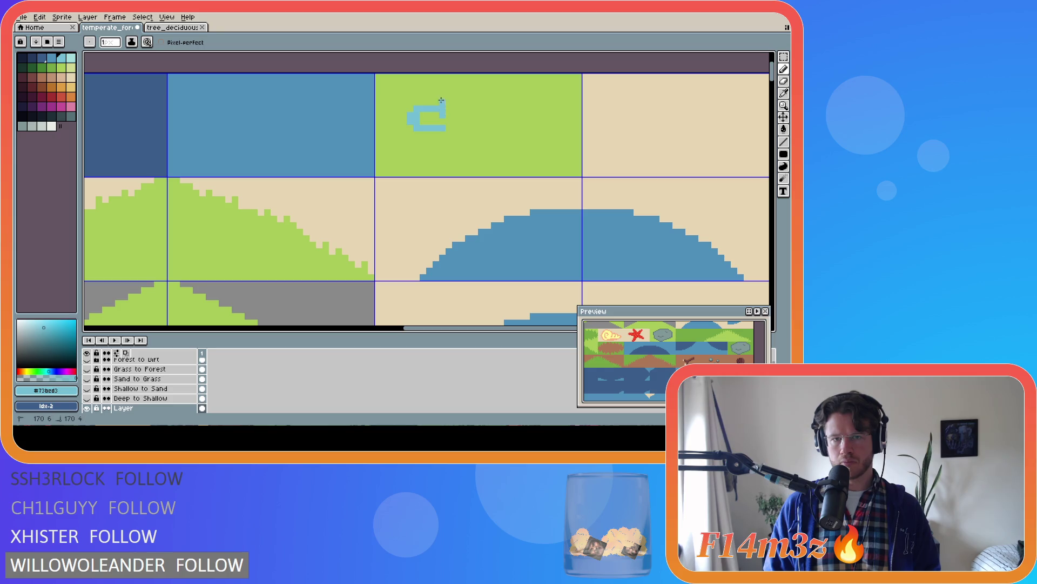
{"action": "mouse_move", "coordinate": [440, 114]}
{"action": "left_mouse_down"}
{"action": "mouse_move", "coordinate": [459, 95]}
{"action": "mouse_move", "coordinate": [468, 104]}
{"action": "mouse_move", "coordinate": [448, 91]}
{"action": "left_mouse_up"}
{"action": "key", "text": "ctrl+z"}
{"action": "left_click", "coordinate": [459, 92]}
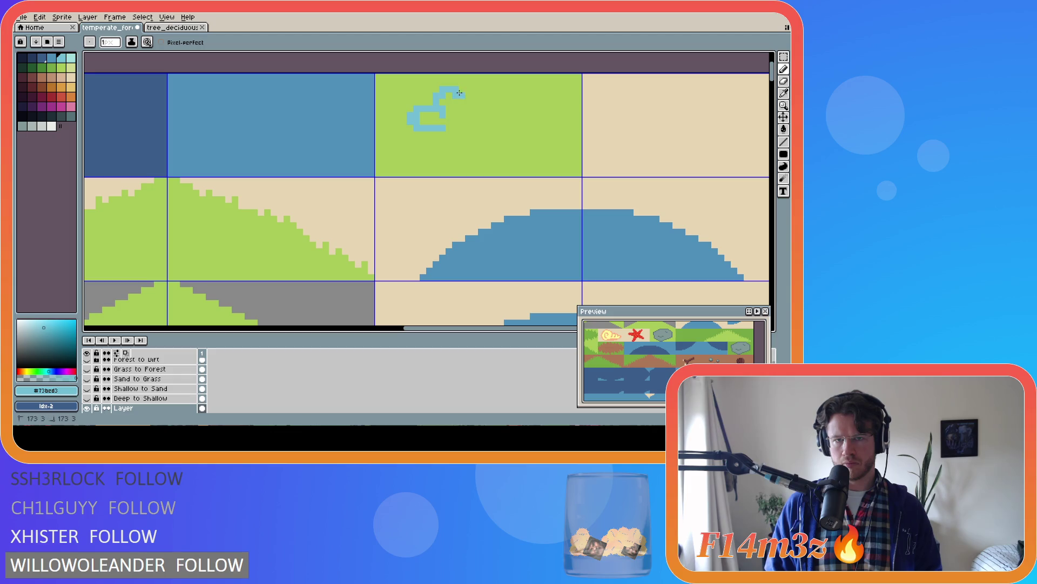
{"action": "left_click", "coordinate": [467, 97]}
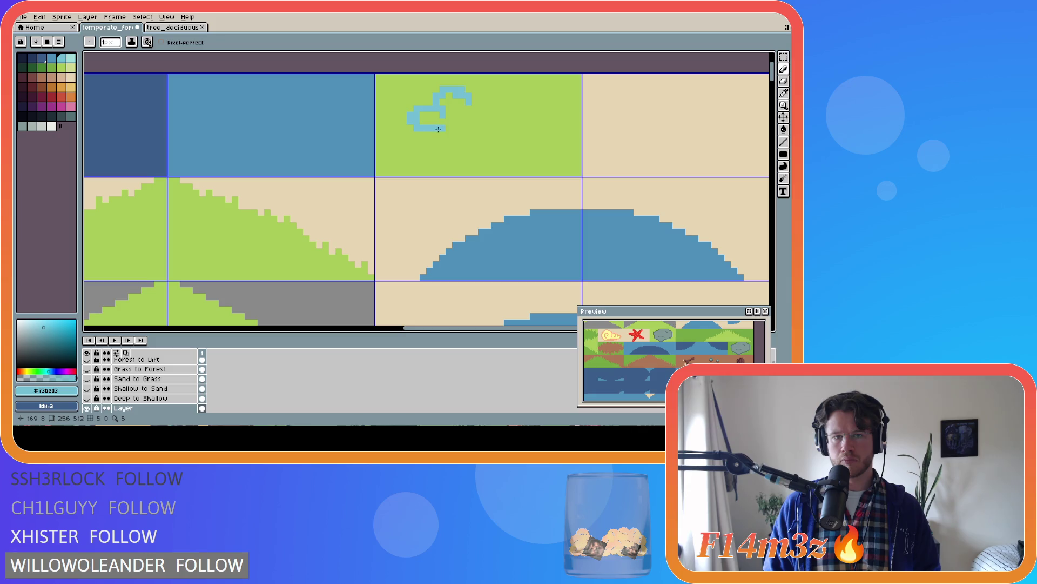
{"action": "mouse_move", "coordinate": [437, 130]}
{"action": "left_mouse_down"}
{"action": "mouse_move", "coordinate": [457, 147]}
{"action": "mouse_move", "coordinate": [464, 141]}
{"action": "left_mouse_up"}
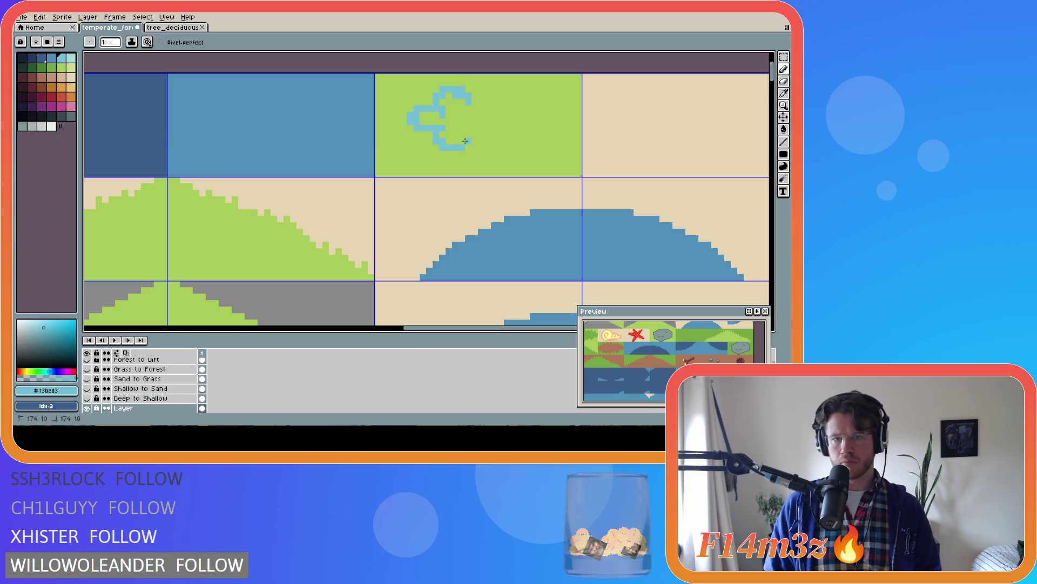
Close the blob outline on the right and bucket-fill its interior light blue
{"action": "key", "text": "i"}
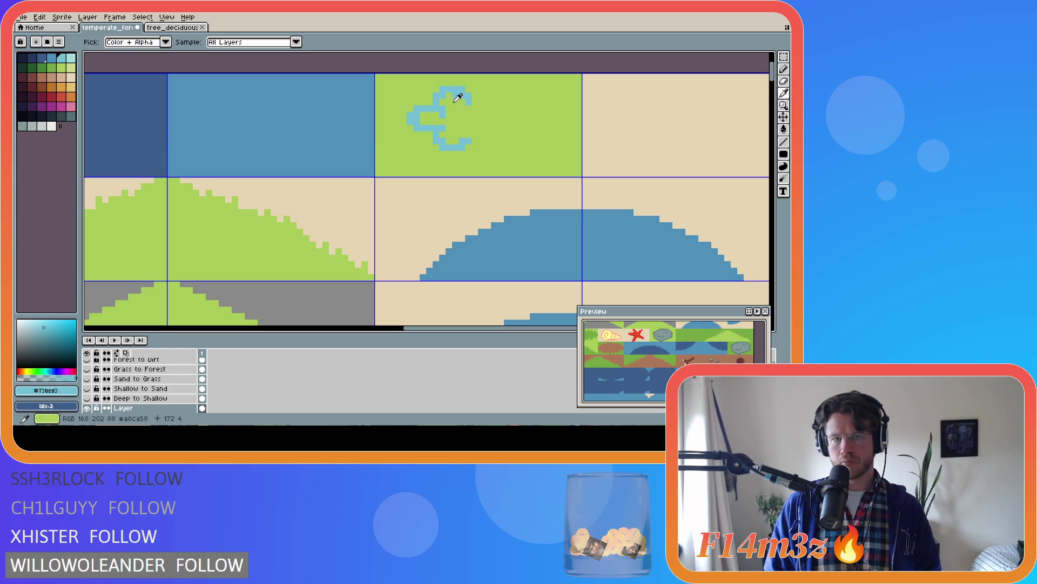
{"action": "key", "text": "b"}
{"action": "left_click", "coordinate": [468, 135]}
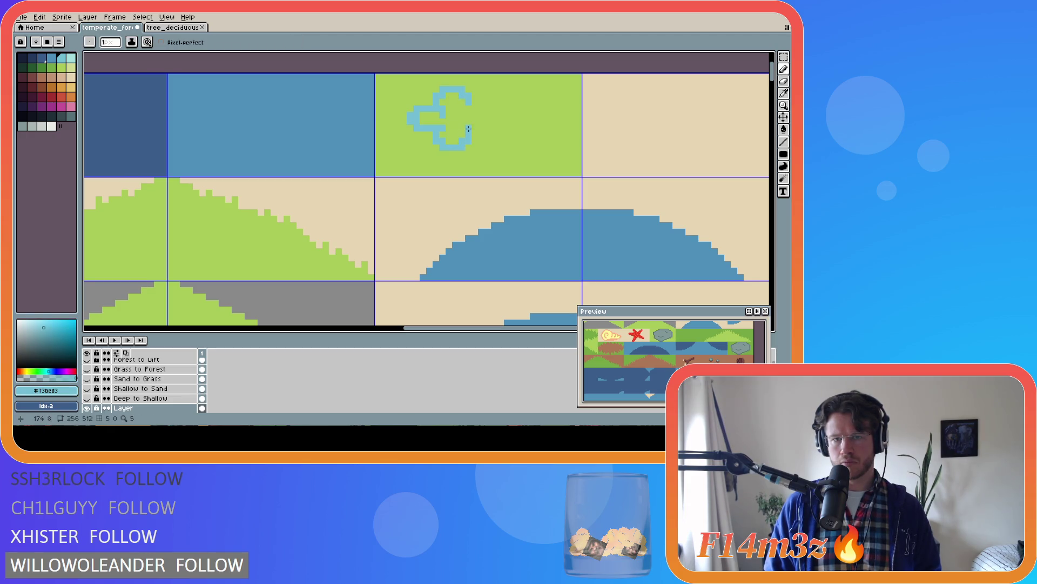
{"action": "left_click_drag", "start_coordinate": [472, 129], "coordinate": [485, 130]}
{"action": "left_click", "coordinate": [489, 123]}
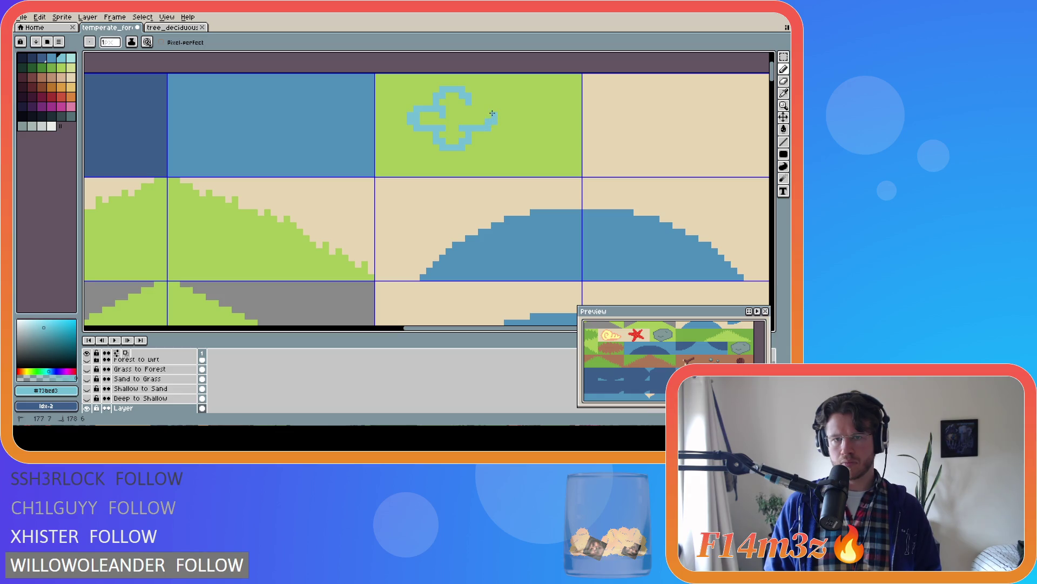
{"action": "left_click_drag", "start_coordinate": [489, 112], "coordinate": [468, 109]}
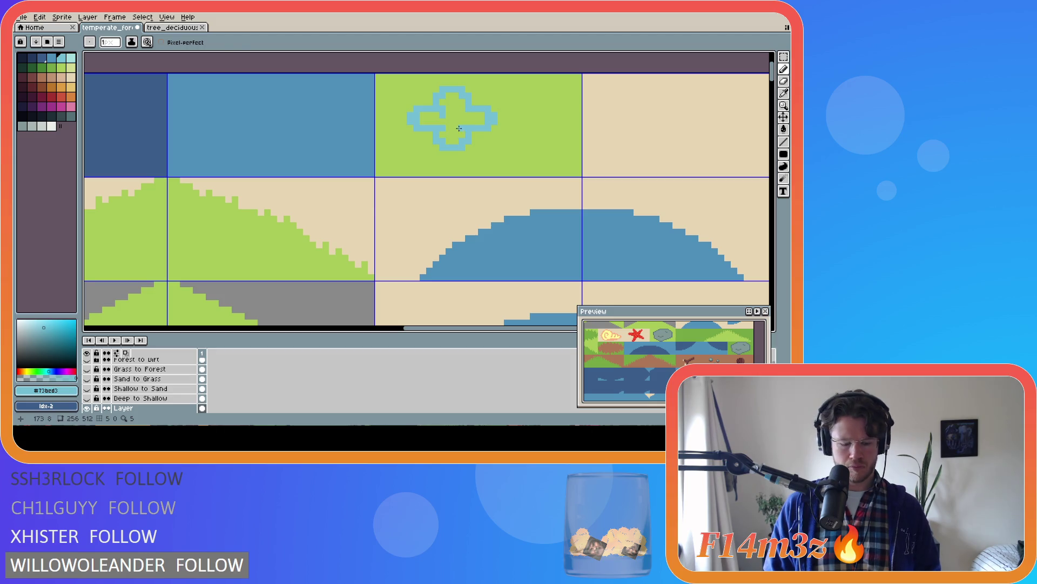
{"action": "key", "text": "g"}
{"action": "left_click", "coordinate": [459, 128]}
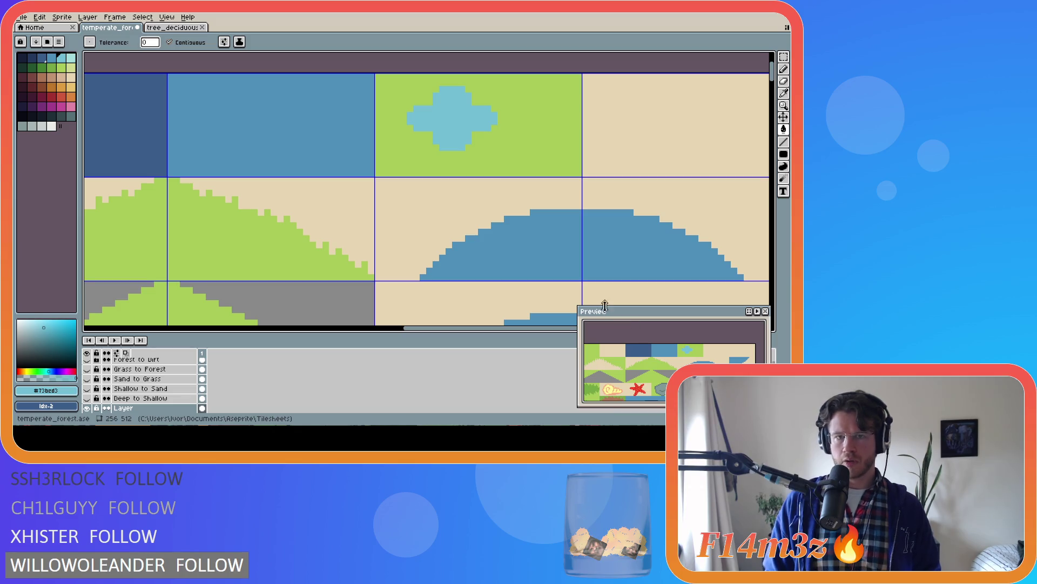
Sample the grass green and try filling the blob, then undo the fill
{"action": "key", "text": "i"}
{"action": "left_click", "coordinate": [512, 152]}
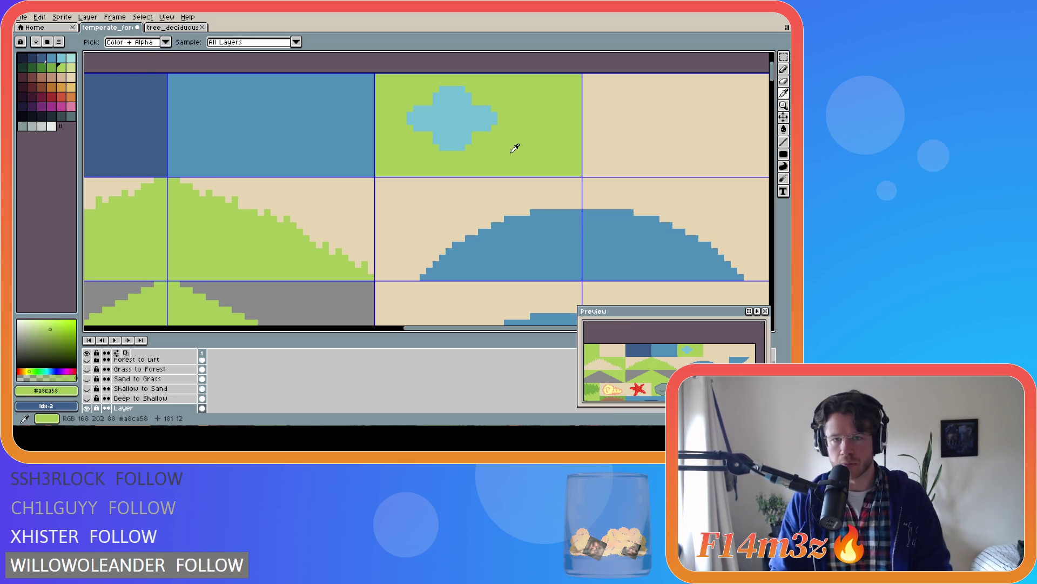
{"action": "key", "text": "g"}
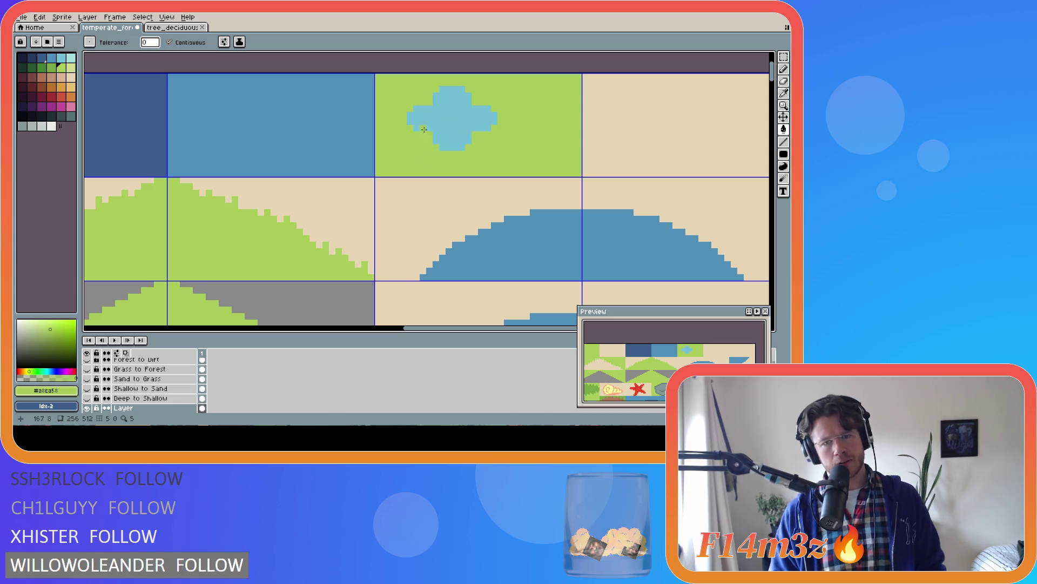
{"action": "left_click", "coordinate": [414, 111]}
{"action": "key", "text": "ctrl+z"}
{"action": "key", "text": "b"}
Paint the blob's outer columns, arm ends and stem bottom green to form a rounded plus
{"action": "left_click_drag", "start_coordinate": [411, 108], "coordinate": [408, 148]}
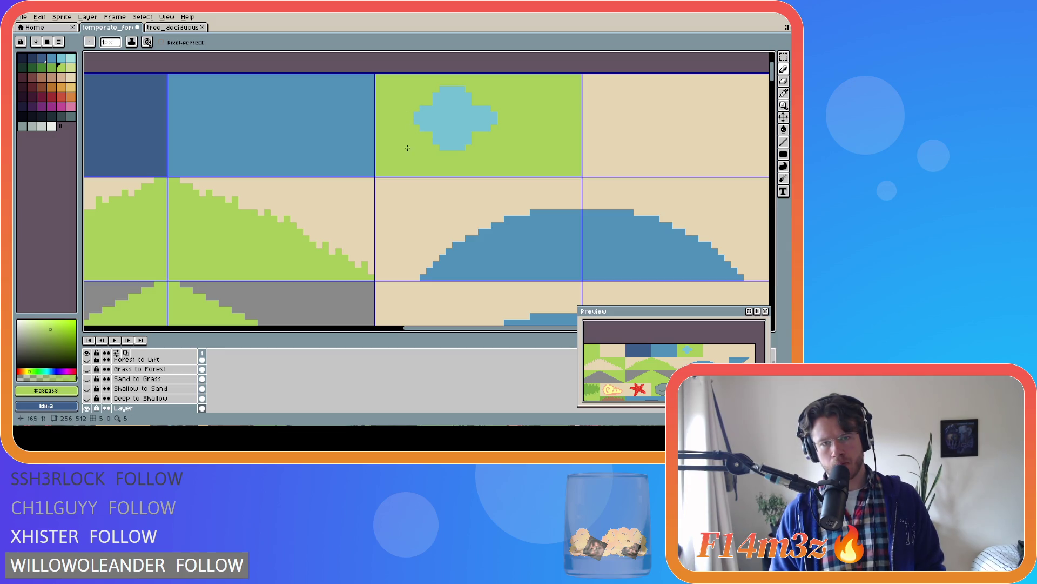
{"action": "left_click_drag", "start_coordinate": [494, 128], "coordinate": [495, 106]}
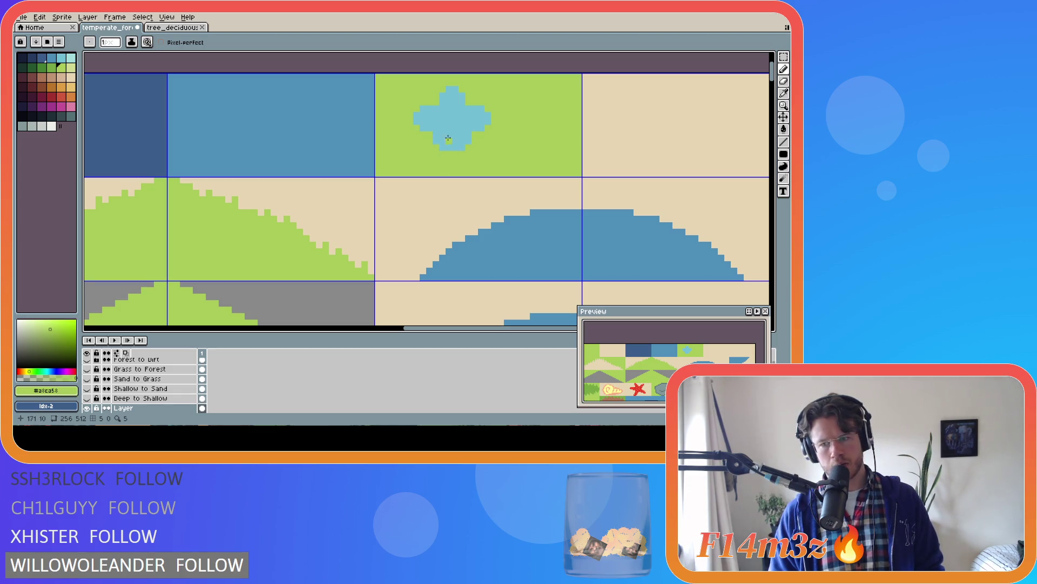
{"action": "left_click", "coordinate": [436, 138]}
{"action": "left_click", "coordinate": [463, 147]}
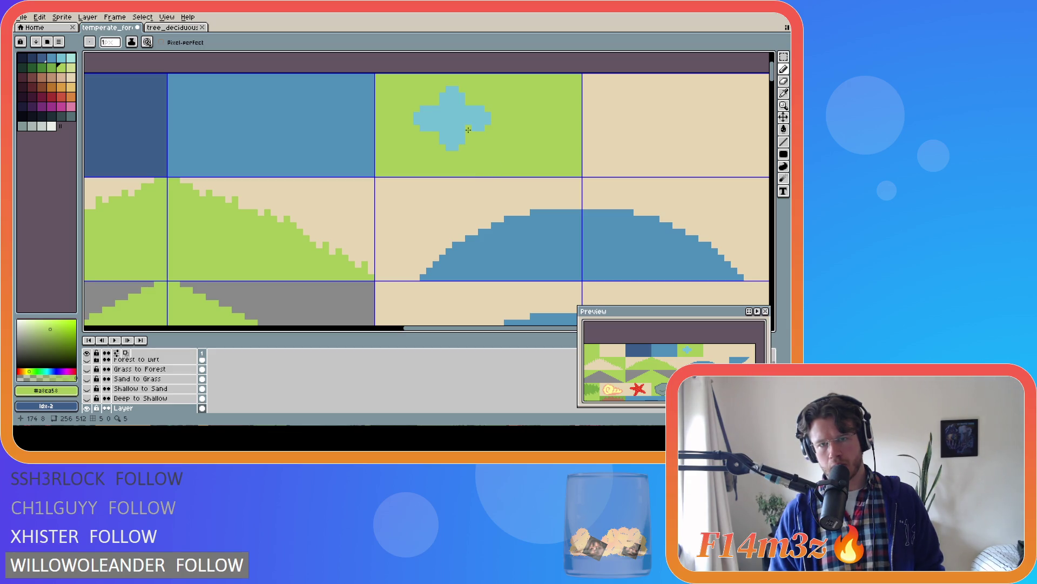
{"action": "left_click", "coordinate": [488, 122]}
{"action": "left_click", "coordinate": [416, 122]}
{"action": "left_click", "coordinate": [444, 150]}
{"action": "left_click_drag", "start_coordinate": [460, 147], "coordinate": [447, 147]}
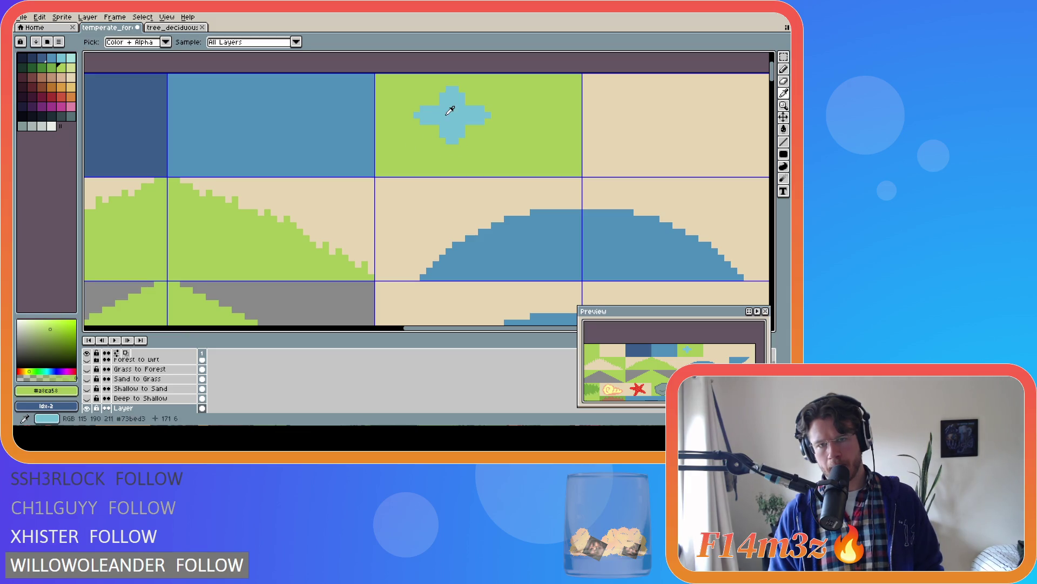
{"action": "left_click", "coordinate": [467, 124], "text": "alt"}
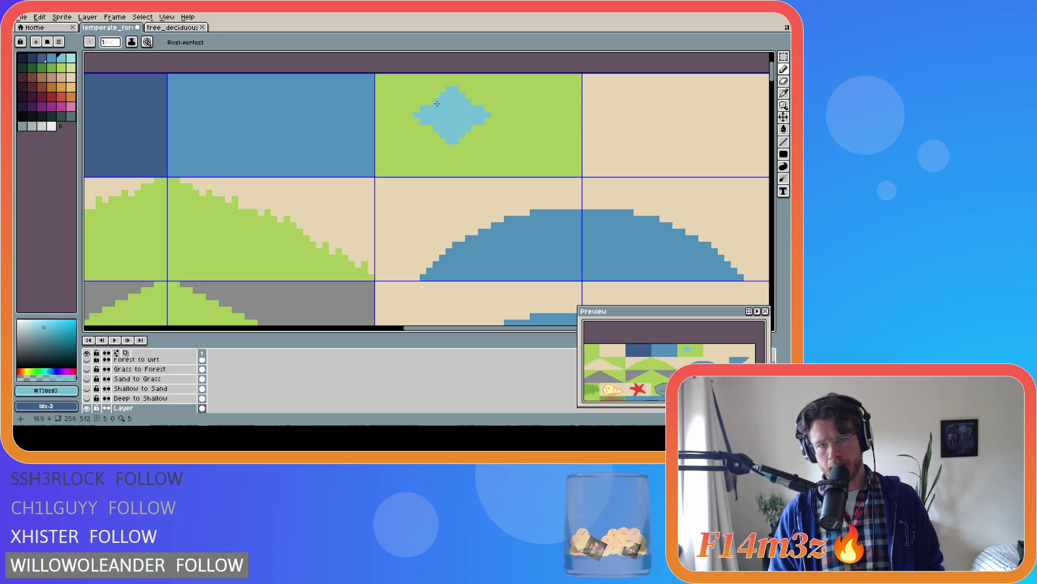
Re-sample grass green and undo the last stray pencil stroke
{"action": "key", "text": "ctrl+z"}
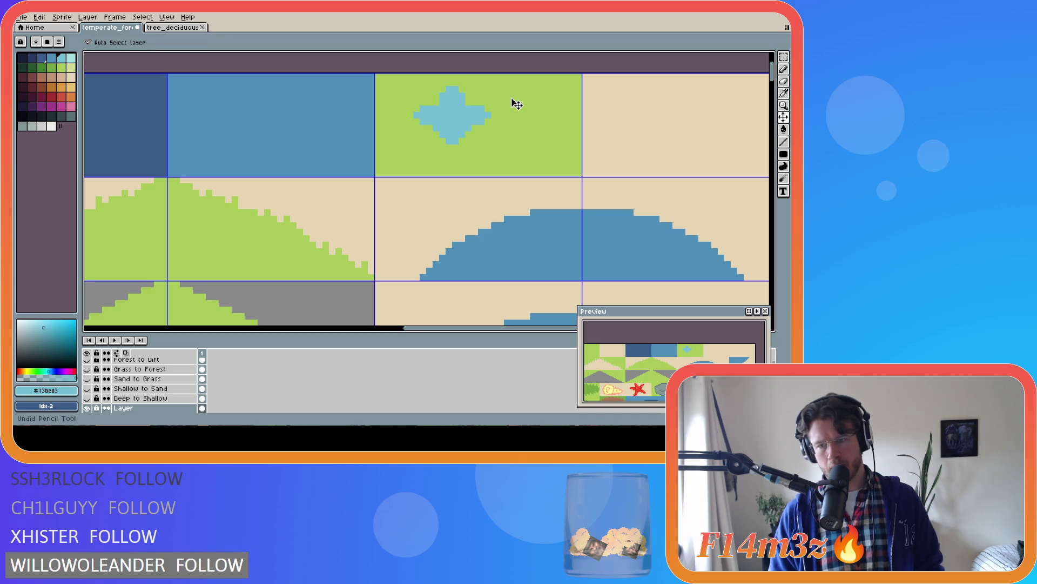
{"action": "key", "text": "alt"}
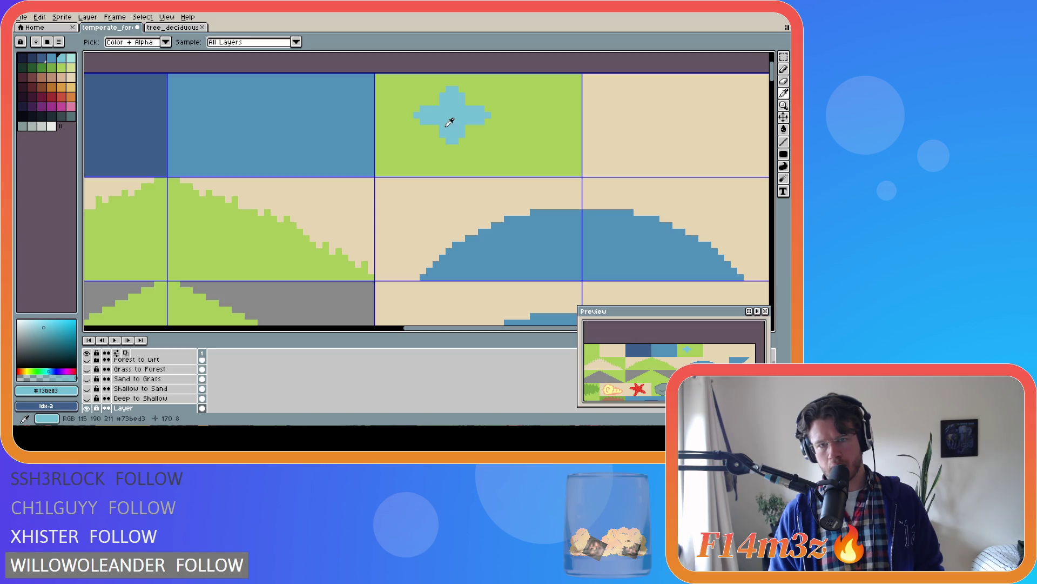
{"action": "left_click", "coordinate": [439, 121], "text": "alt"}
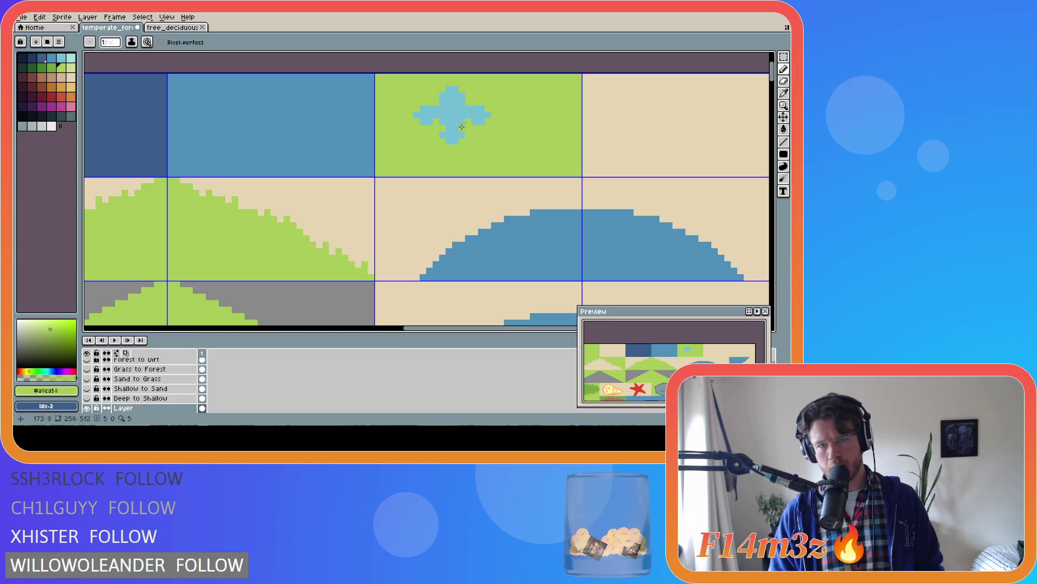
{"action": "key", "text": "ctrl"}
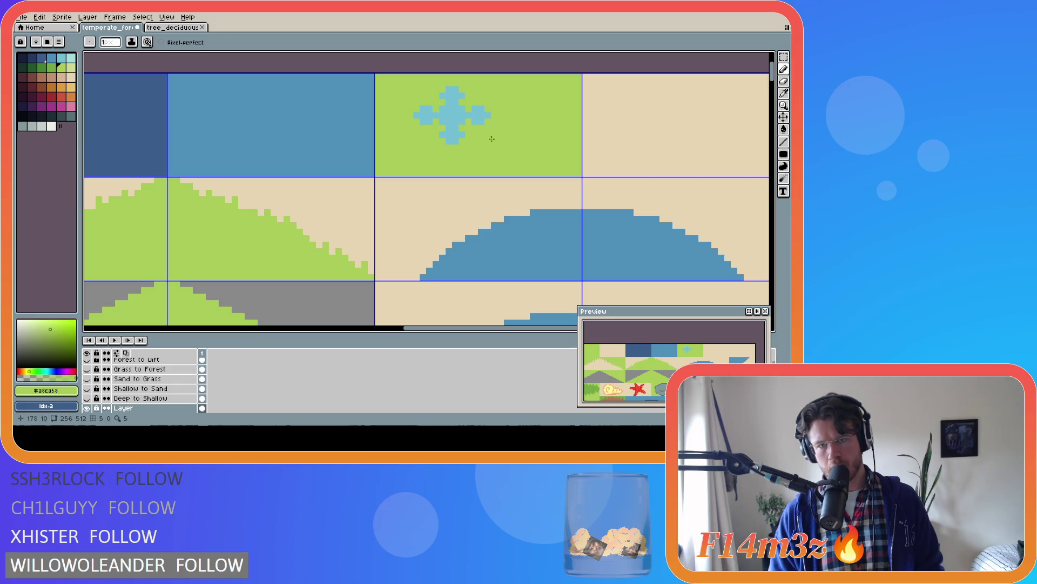
{"action": "key", "text": "ctrl+z"}
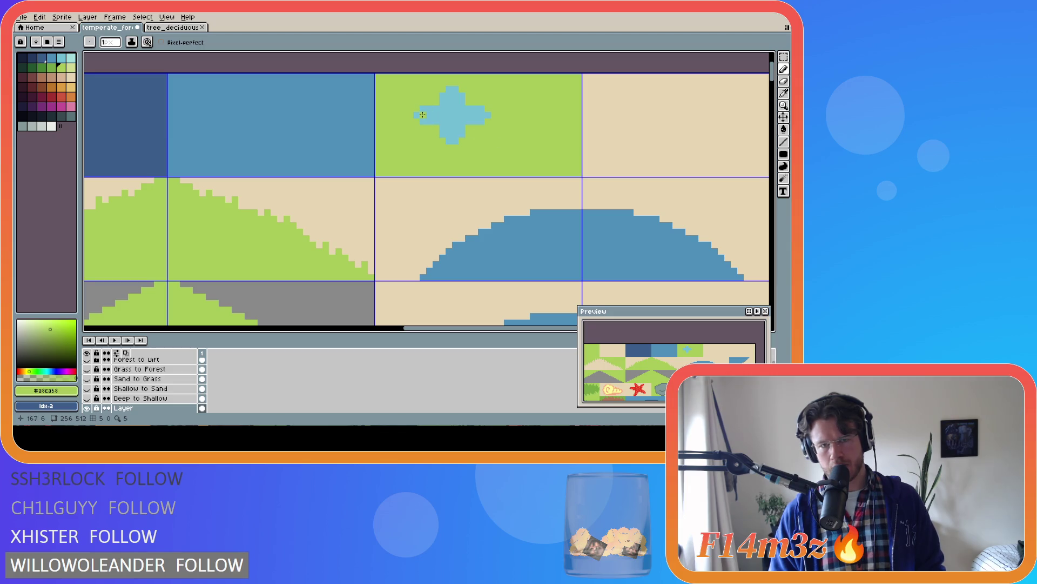
Shift a marquee-selected petal block outward and bucket-fill the three grey gaps with green #a8ca58
{"action": "key", "text": "m"}
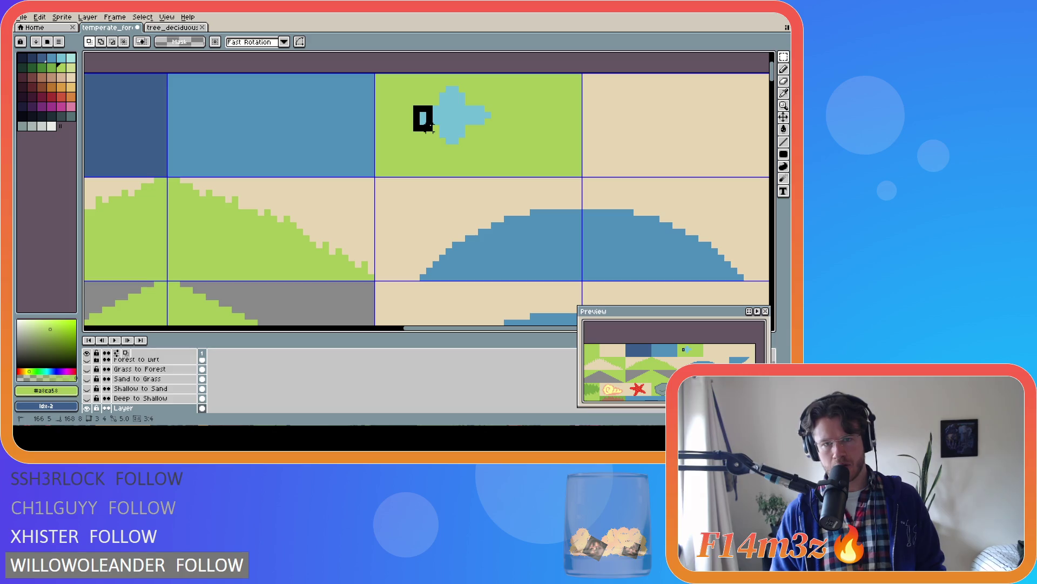
{"action": "mouse_move", "coordinate": [415, 103]}
{"action": "left_mouse_down"}
{"action": "mouse_move", "coordinate": [433, 121]}
{"action": "mouse_move", "coordinate": [493, 120]}
{"action": "mouse_move", "coordinate": [452, 136]}
{"action": "mouse_move", "coordinate": [464, 142]}
{"action": "left_mouse_up"}
{"action": "left_click", "coordinate": [527, 108]}
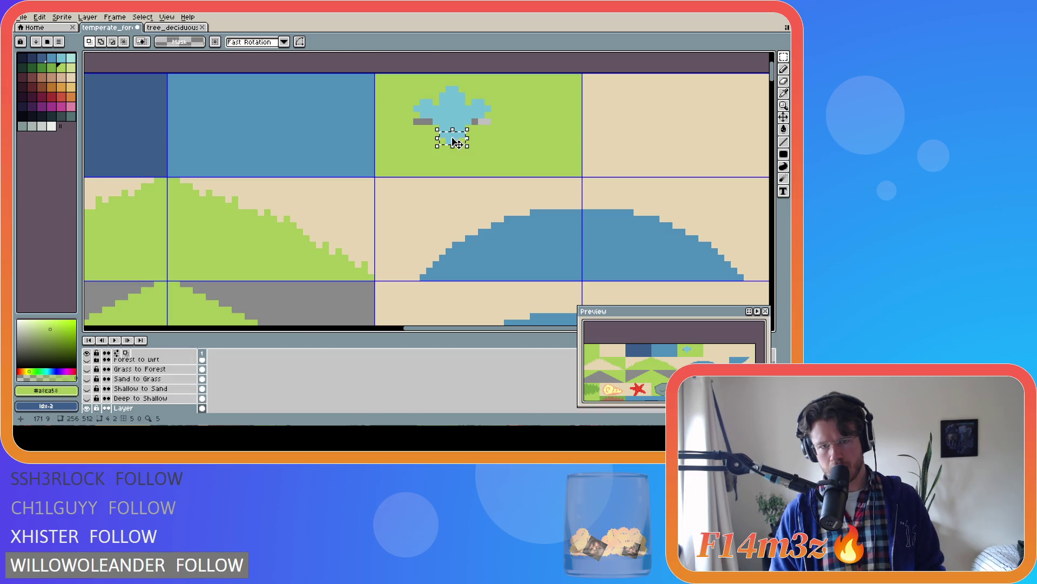
{"action": "key", "text": "g"}
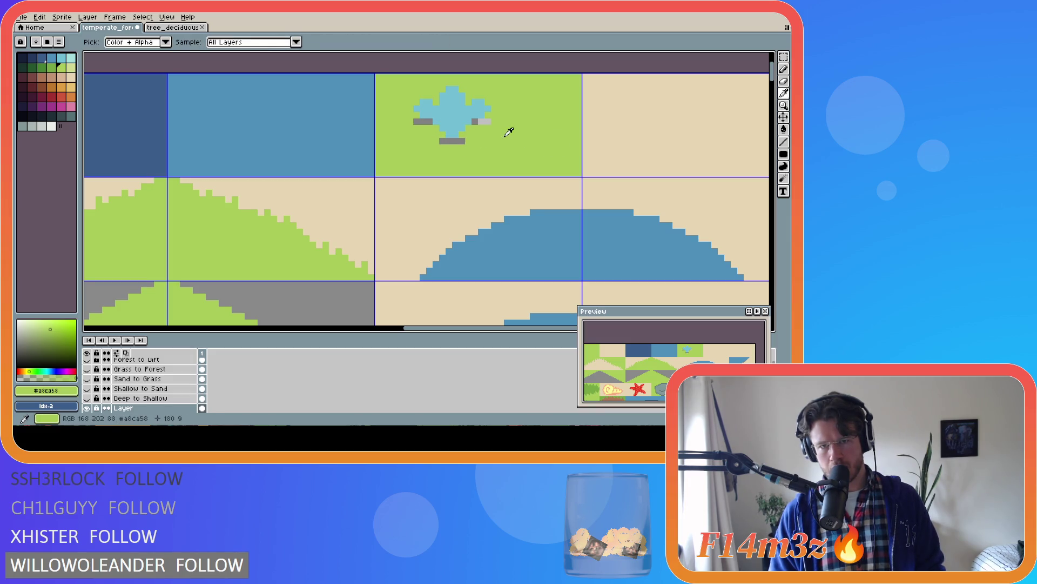
{"action": "left_click", "coordinate": [481, 123]}
{"action": "left_click", "coordinate": [452, 141]}
{"action": "left_click", "coordinate": [423, 121]}
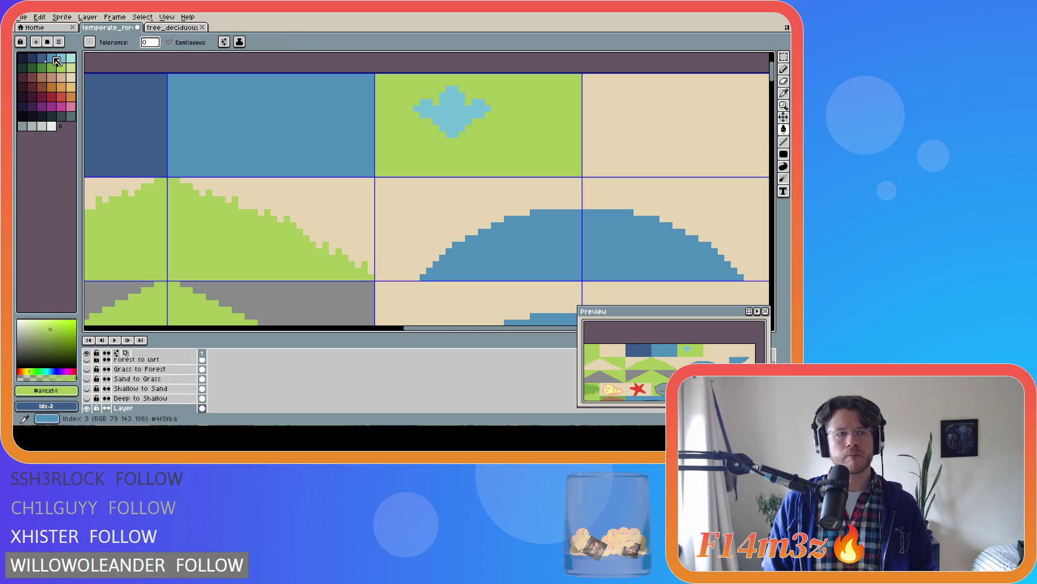
Shade the flower centre with dark-blue pixels and a dark-blue middle row, undoing an accidental fill
{"action": "left_click", "coordinate": [53, 58]}
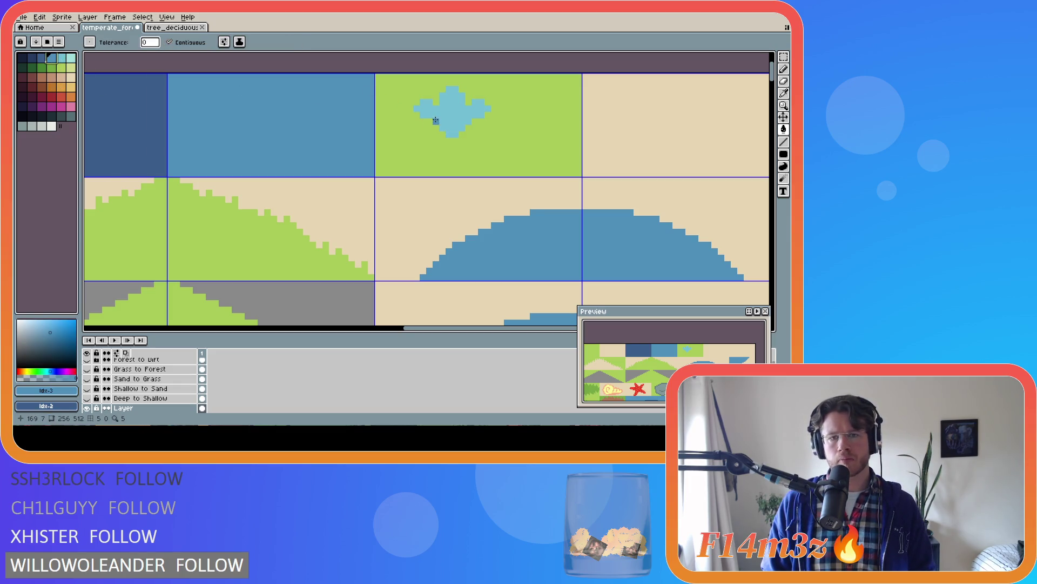
{"action": "left_click", "coordinate": [436, 120]}
{"action": "key", "text": "ctrl+z"}
{"action": "key", "text": "b"}
{"action": "left_click", "coordinate": [468, 121]}
{"action": "left_click", "coordinate": [462, 115]}
{"action": "left_click", "coordinate": [462, 122]}
{"action": "left_click", "coordinate": [448, 115]}
{"action": "left_click", "coordinate": [436, 122]}
{"action": "left_click", "coordinate": [440, 115]}
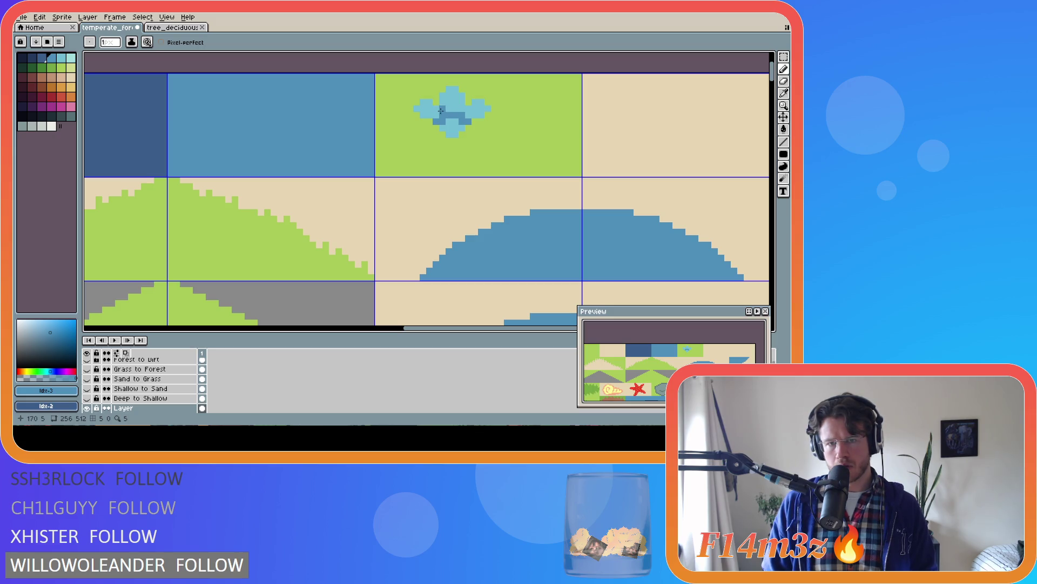
{"action": "left_click_drag", "start_coordinate": [443, 110], "coordinate": [463, 110]}
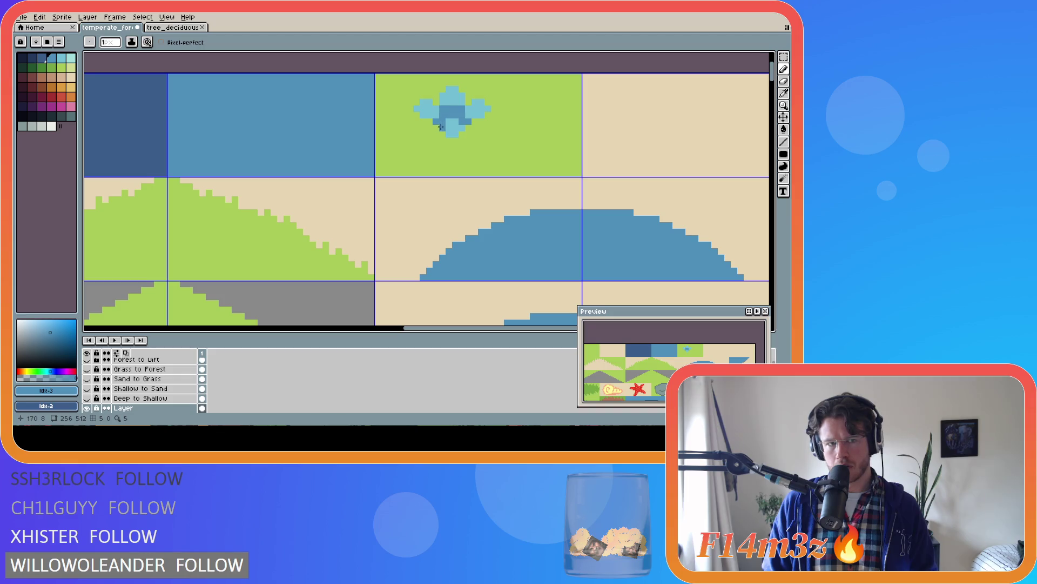
{"action": "key", "text": "i"}
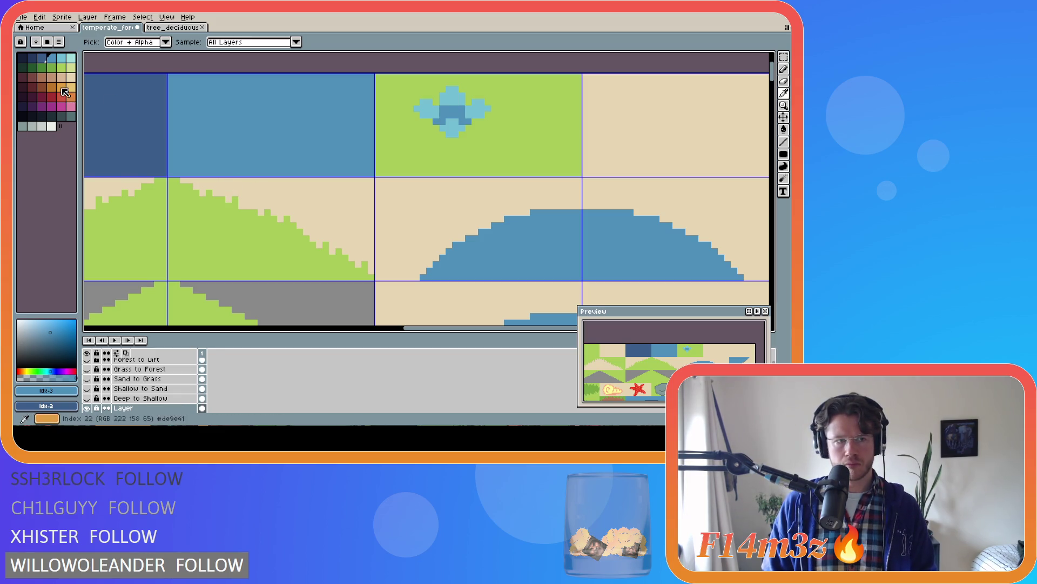
Choose tan palette index 23 and paint a horizontal tan bar in the flower centre
{"action": "left_click", "coordinate": [71, 68]}
{"action": "key", "text": "b"}
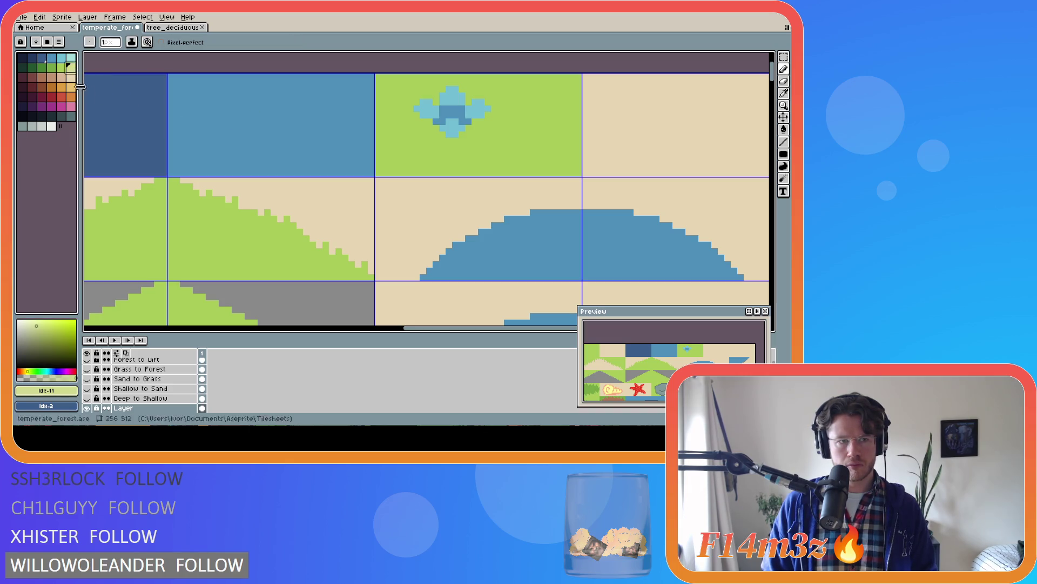
{"action": "left_click", "coordinate": [453, 109]}
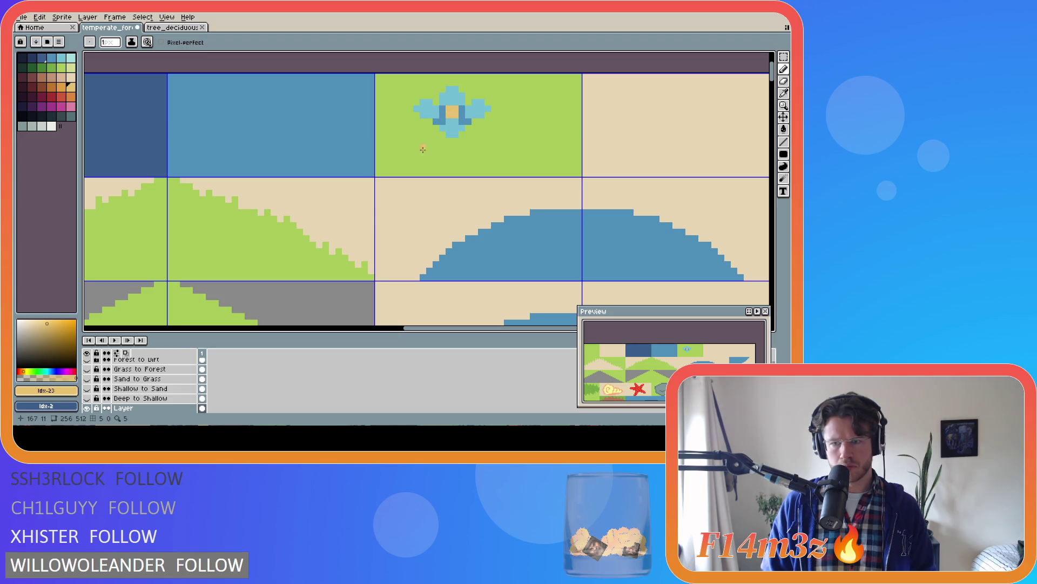
{"action": "key", "text": "v"}
{"action": "key", "text": "ctrl+z"}
{"action": "key", "text": "b"}
{"action": "left_click", "coordinate": [453, 109]}
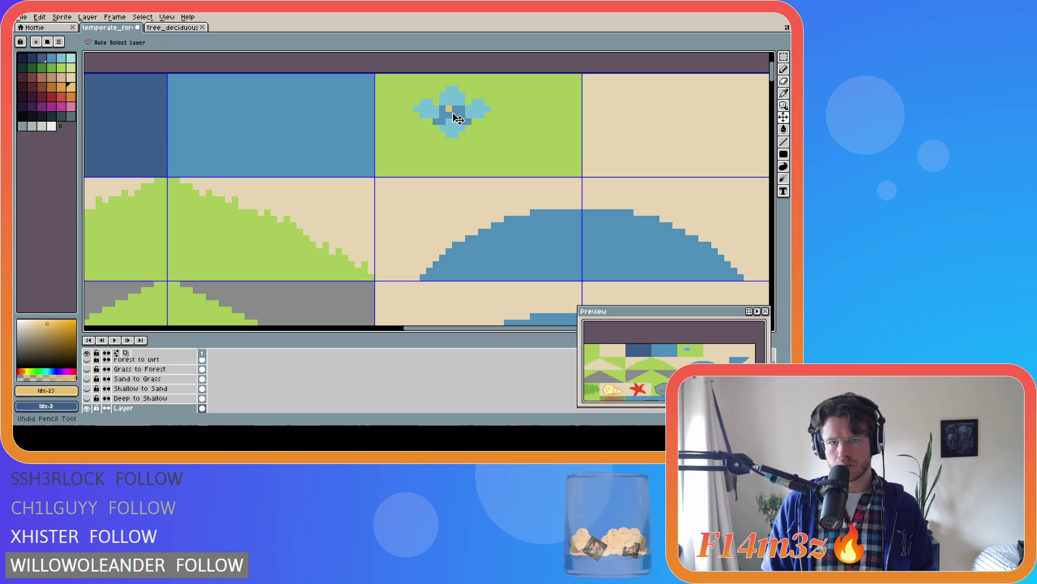
{"action": "key", "text": "ctrl"}
{"action": "key", "text": "ctrl+z"}
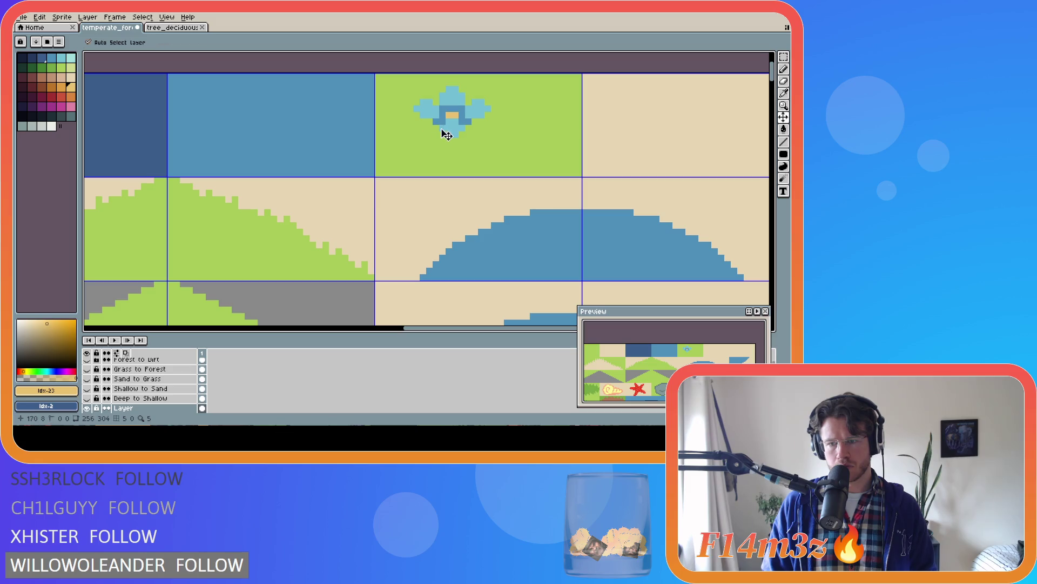
{"action": "left_click", "coordinate": [451, 109]}
{"action": "key", "text": "ctrl+z"}
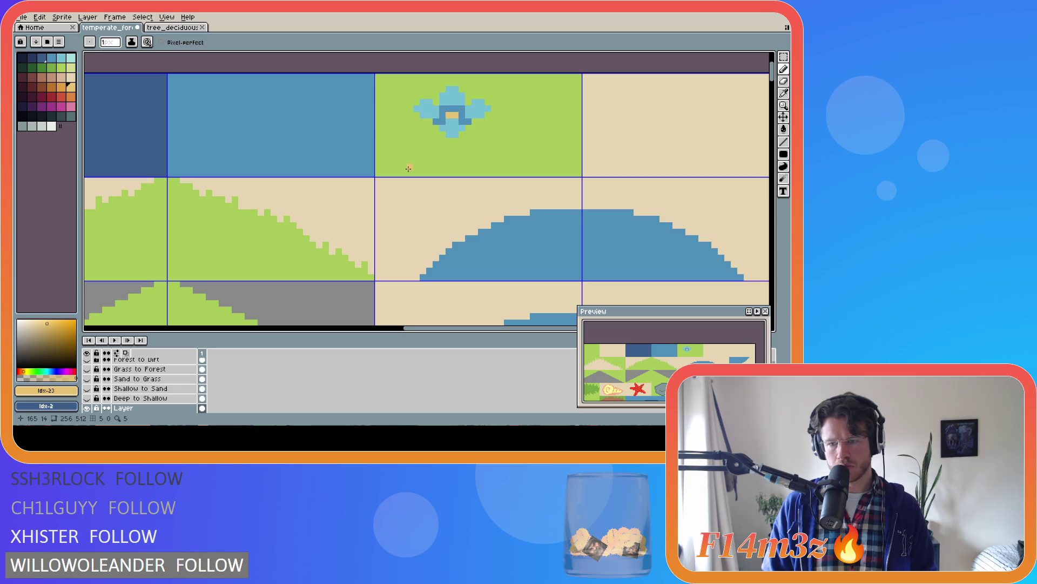
{"action": "key", "text": "ctrl+z"}
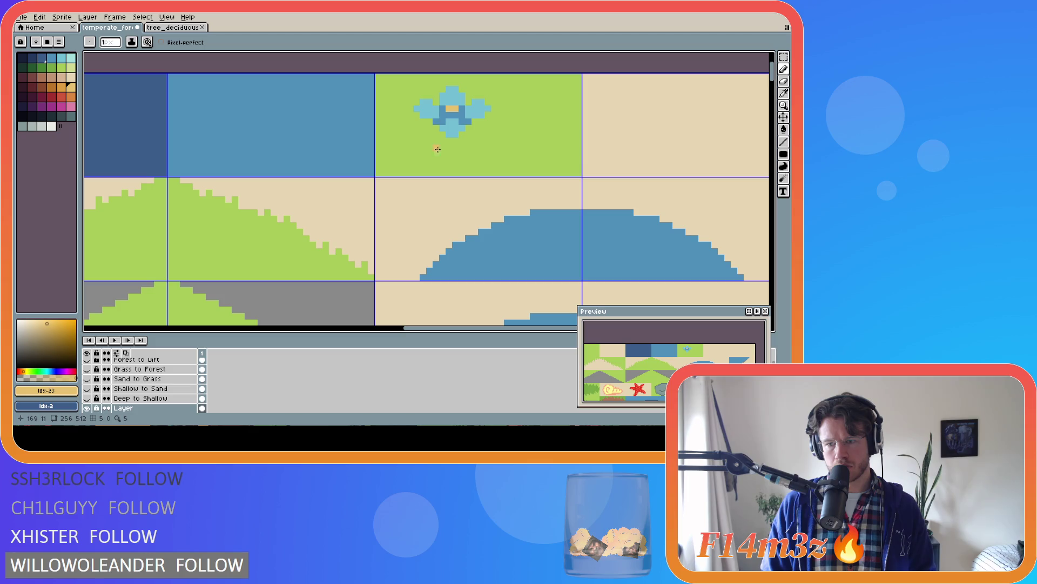
Add a second tan row and move the tan centre up one pixel row
{"action": "left_click", "coordinate": [450, 114]}
{"action": "key", "text": "ctrl+z"}
{"action": "key", "text": "ctrl+y"}
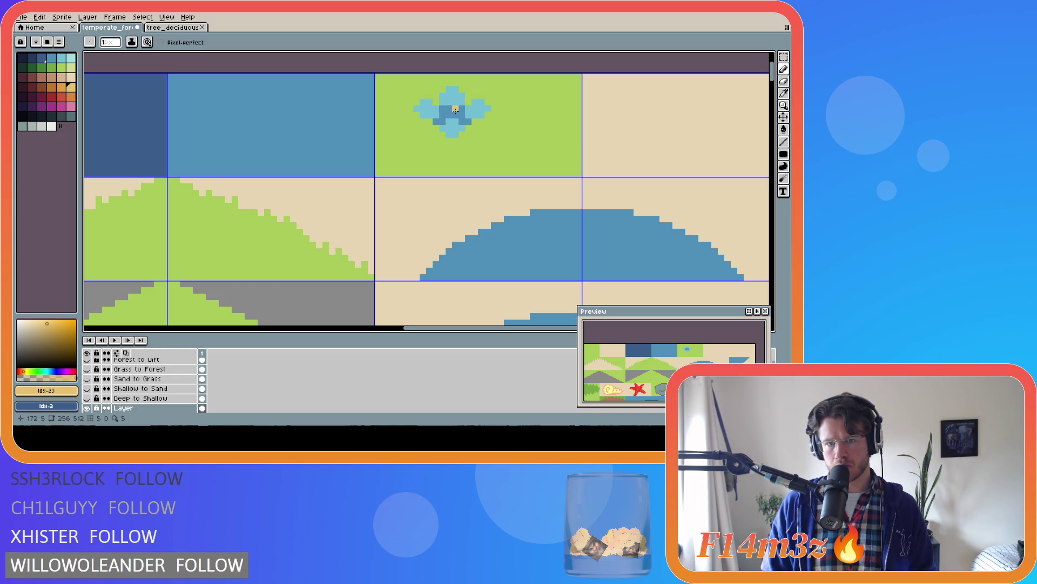
{"action": "left_click_drag", "start_coordinate": [459, 122], "coordinate": [455, 116]}
{"action": "key", "text": "ctrl+z"}
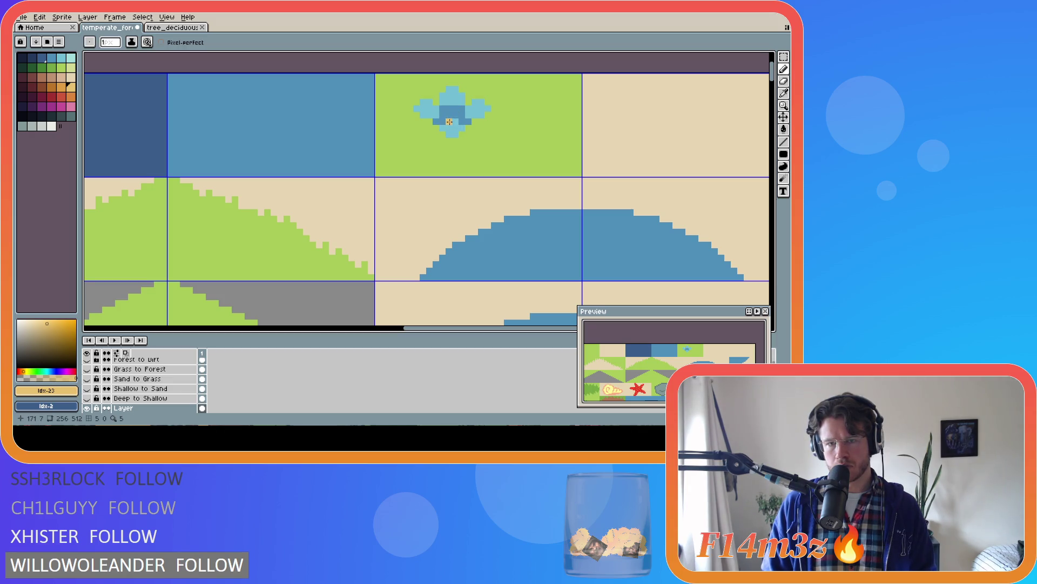
{"action": "key", "text": "ctrl+y"}
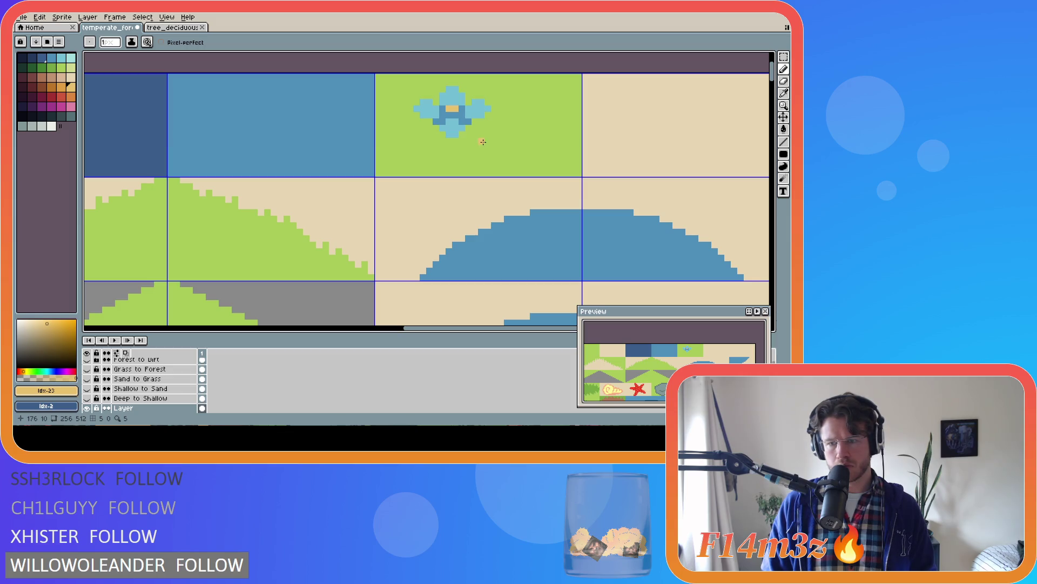
Reposition the finished flower and fill the grey L-shaped gap with grass green
{"action": "key", "text": "m"}
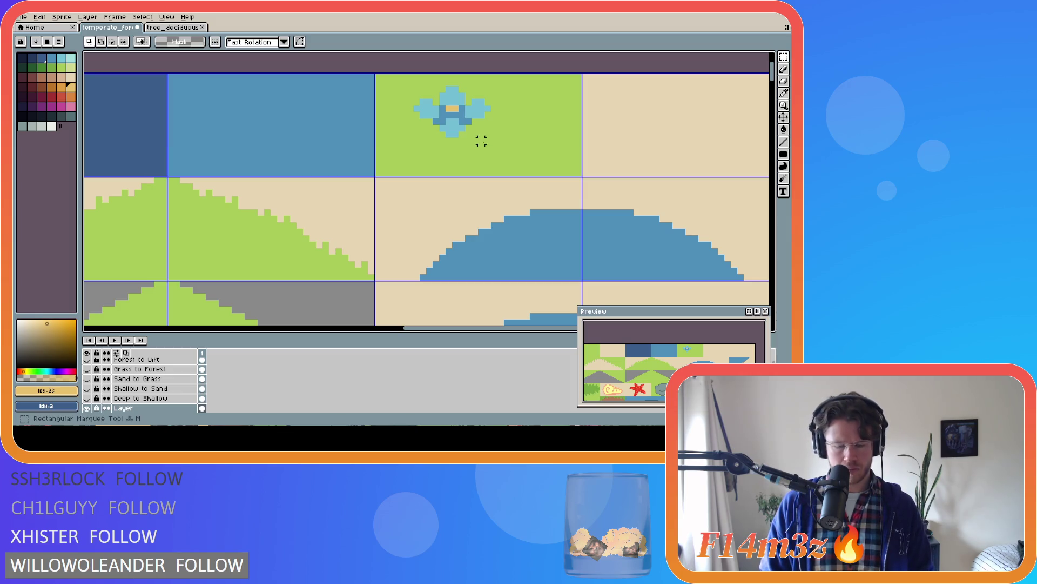
{"action": "mouse_move", "coordinate": [412, 85]}
{"action": "left_mouse_down"}
{"action": "mouse_move", "coordinate": [493, 139]}
{"action": "mouse_move", "coordinate": [427, 116]}
{"action": "left_mouse_up"}
{"action": "key", "text": "Return"}
{"action": "left_click", "coordinate": [501, 120], "text": "alt"}
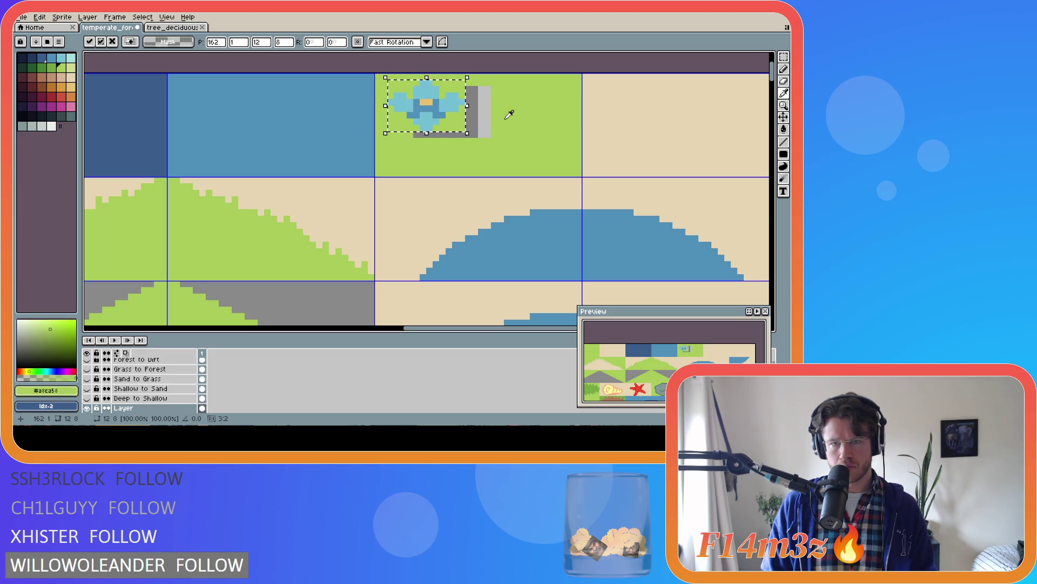
{"action": "key", "text": "ctrl+d"}
{"action": "key", "text": "g"}
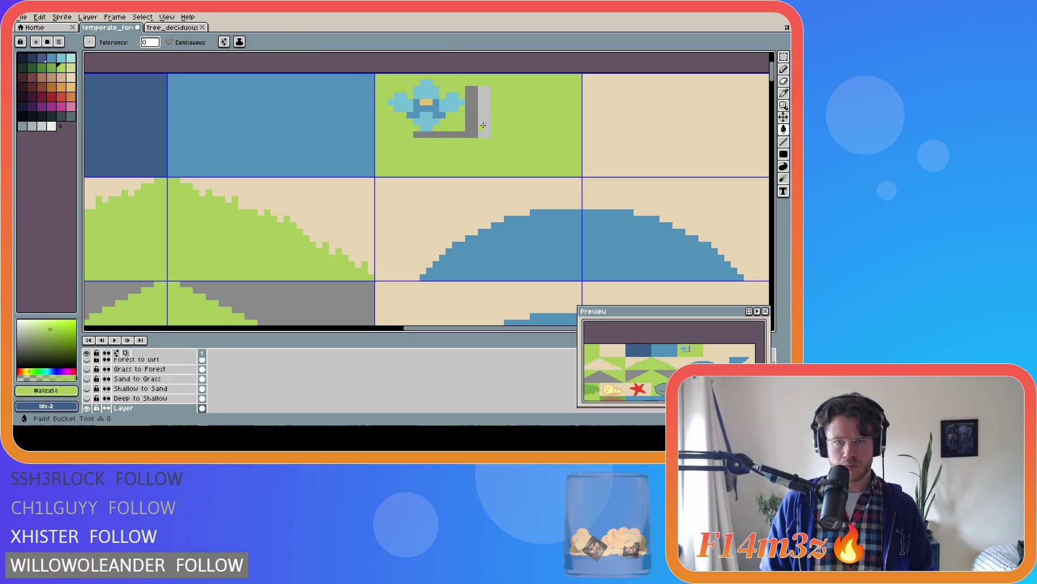
{"action": "left_click", "coordinate": [477, 123]}
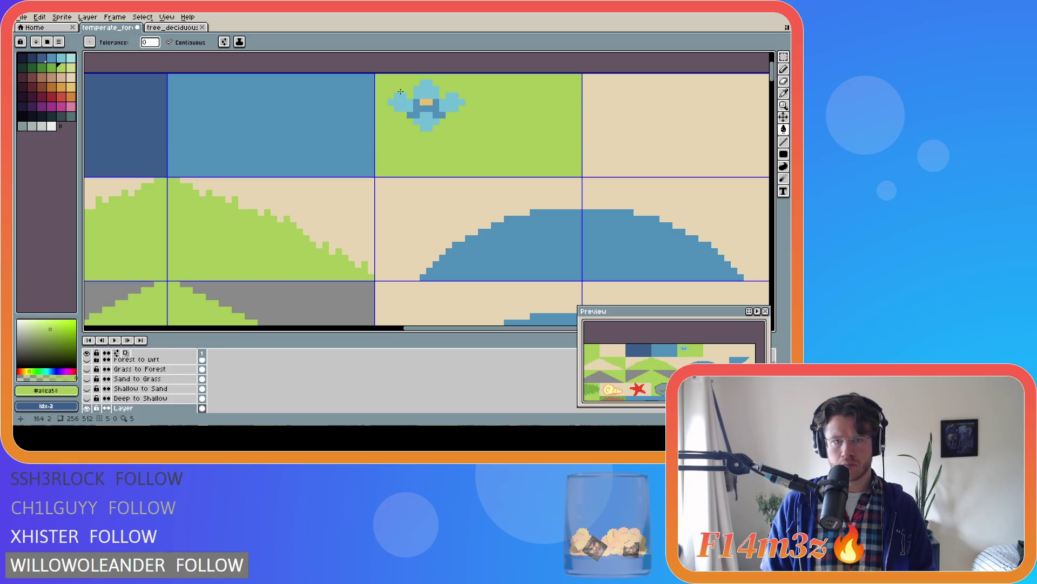
Copy the flower, place the copy, nudge the top-left flower, and refill the gap green
{"action": "key", "text": "m"}
{"action": "mouse_move", "coordinate": [387, 79]}
{"action": "left_mouse_down"}
{"action": "mouse_move", "coordinate": [502, 164]}
{"action": "mouse_move", "coordinate": [534, 114]}
{"action": "left_mouse_up"}
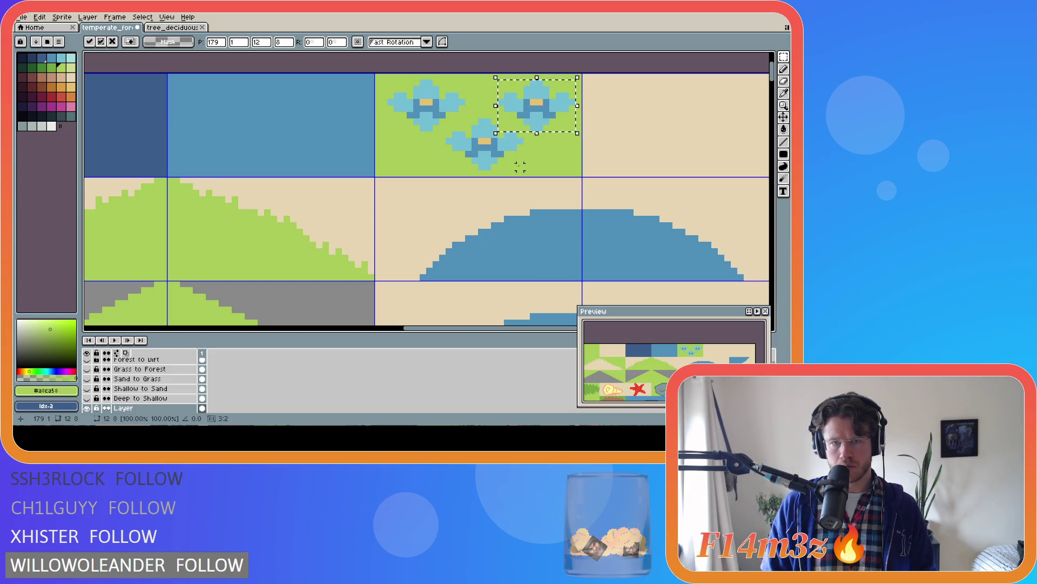
{"action": "left_click", "coordinate": [474, 101]}
{"action": "mouse_move", "coordinate": [390, 88]}
{"action": "left_mouse_down"}
{"action": "mouse_move", "coordinate": [460, 133]}
{"action": "mouse_move", "coordinate": [427, 106]}
{"action": "left_mouse_up"}
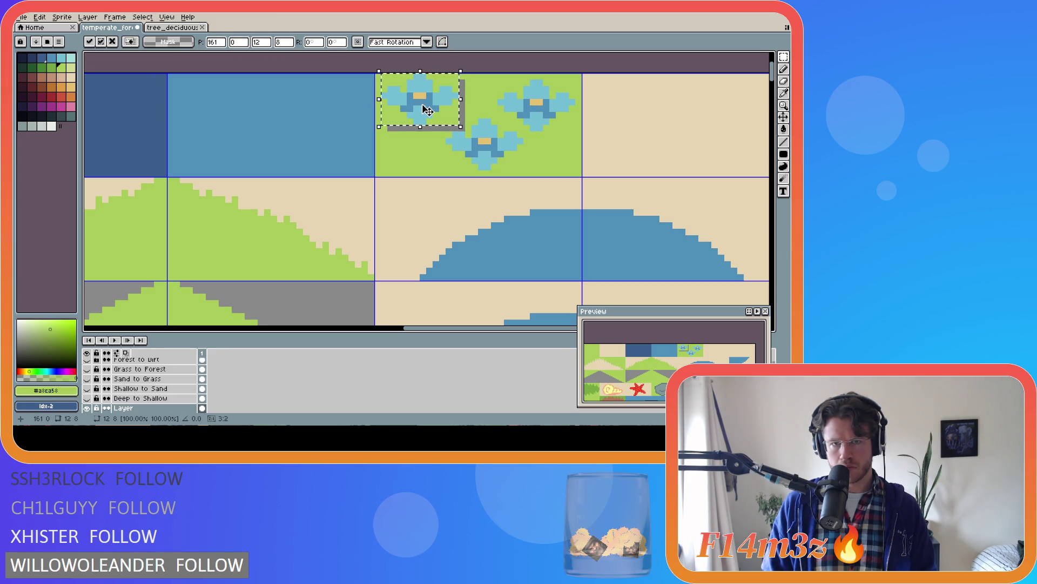
{"action": "left_click", "coordinate": [474, 115]}
{"action": "key", "text": "g"}
{"action": "left_click", "coordinate": [463, 128]}
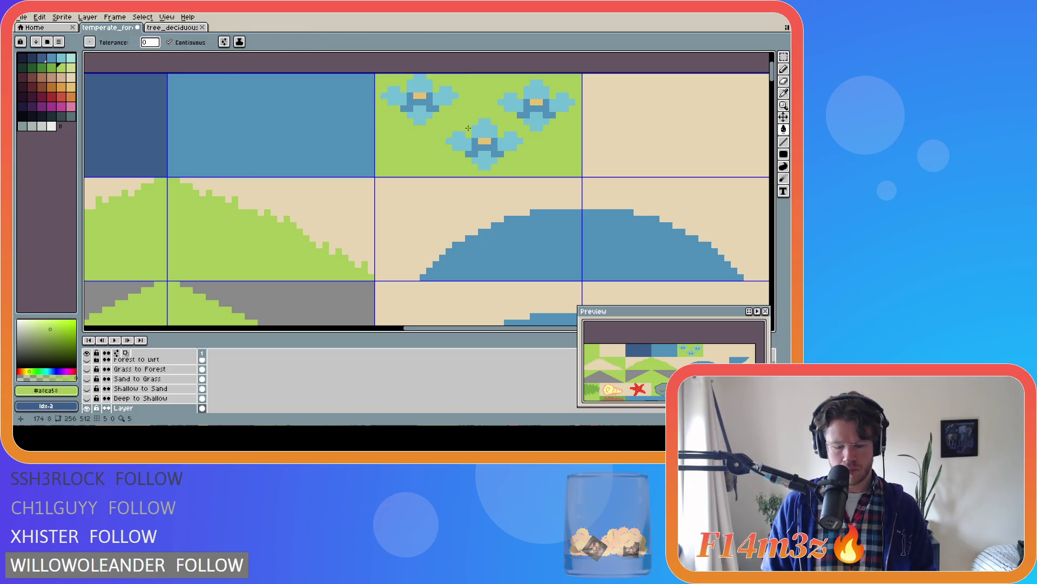
Commit the lower copy's move, then nudge the upper-right flower lower and deselect
{"action": "key", "text": "m"}
{"action": "mouse_move", "coordinate": [446, 119]}
{"action": "left_mouse_down"}
{"action": "mouse_move", "coordinate": [486, 134]}
{"action": "mouse_move", "coordinate": [520, 166]}
{"action": "mouse_move", "coordinate": [484, 158]}
{"action": "left_mouse_up"}
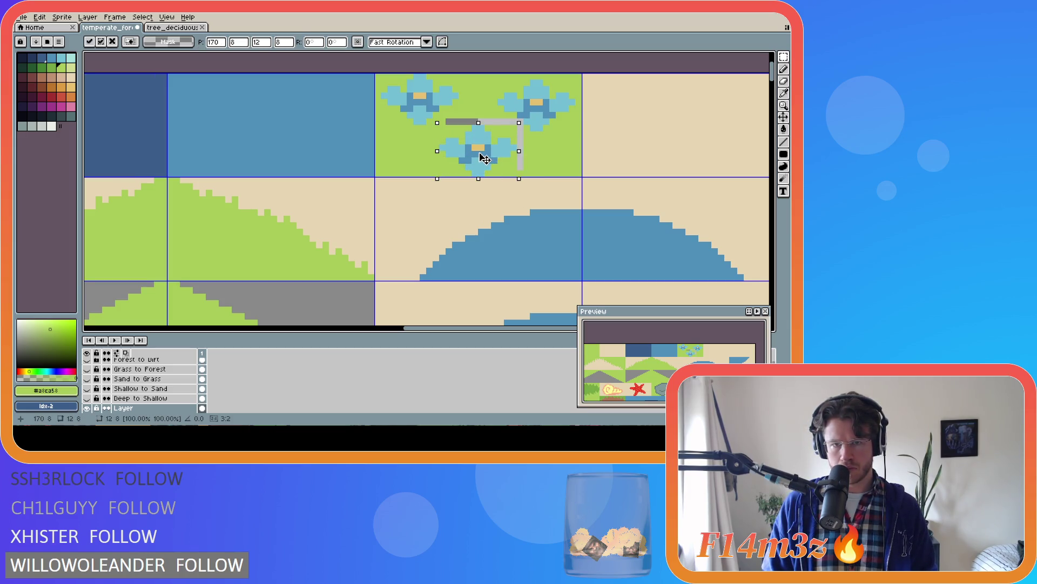
{"action": "left_click", "coordinate": [481, 114]}
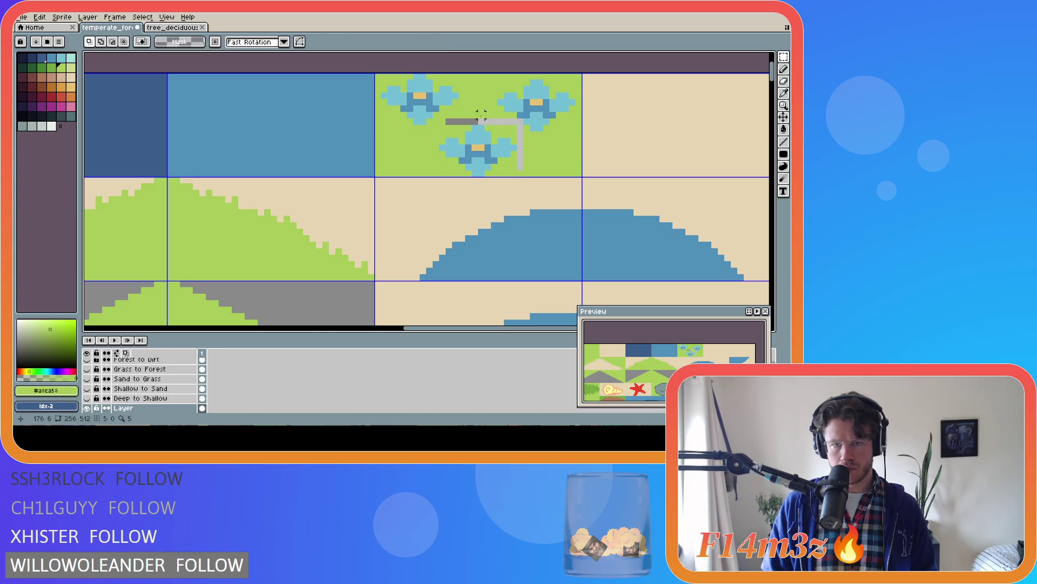
{"action": "mouse_move", "coordinate": [497, 76]}
{"action": "left_mouse_down"}
{"action": "mouse_move", "coordinate": [525, 107]}
{"action": "mouse_move", "coordinate": [580, 128]}
{"action": "left_mouse_up"}
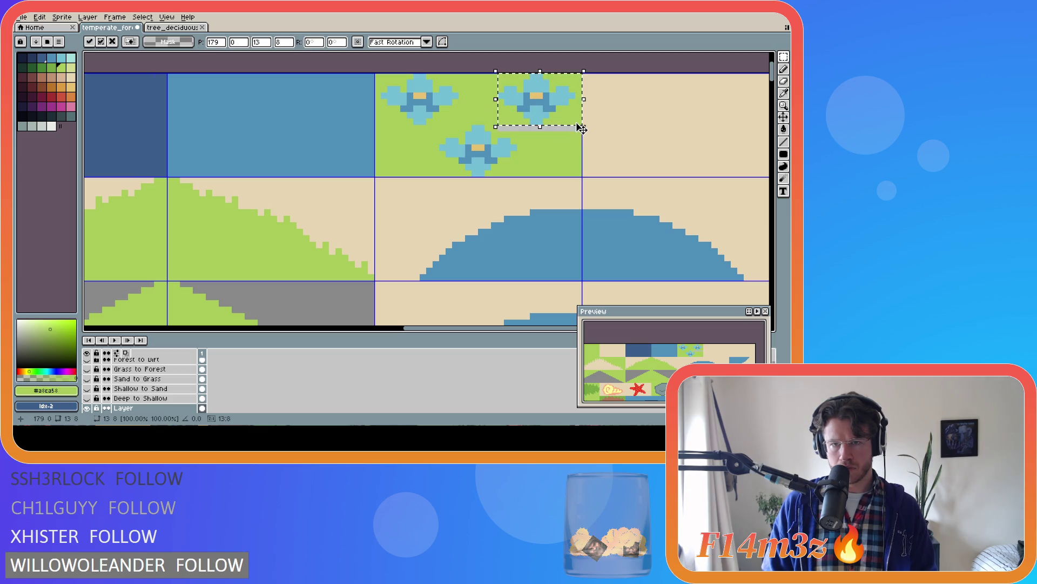
{"action": "key", "text": "Down"}
{"action": "key", "text": "Down"}
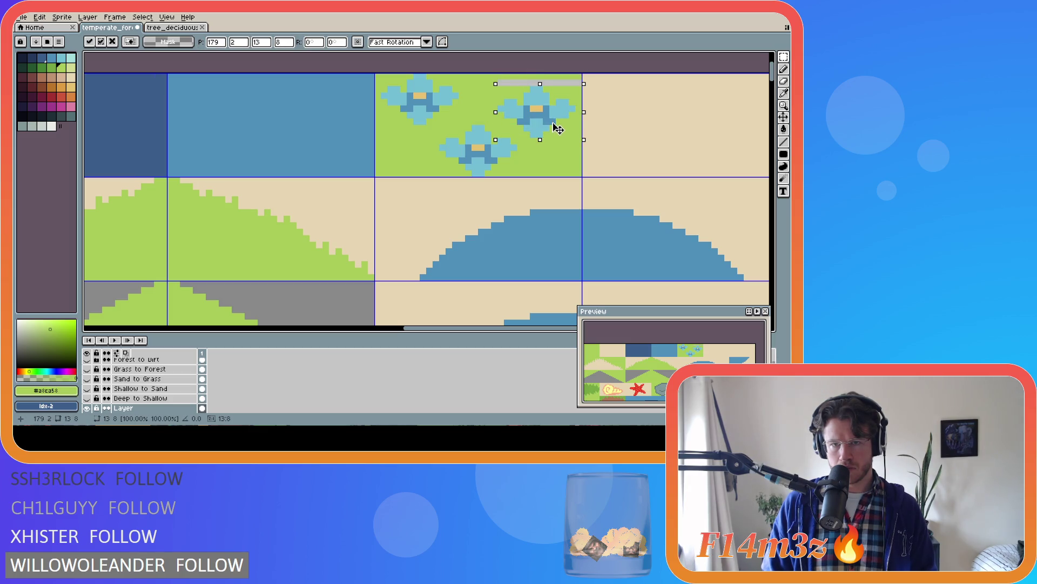
{"action": "key", "text": "Return"}
{"action": "key", "text": "ctrl+d"}
{"action": "key", "text": "g"}
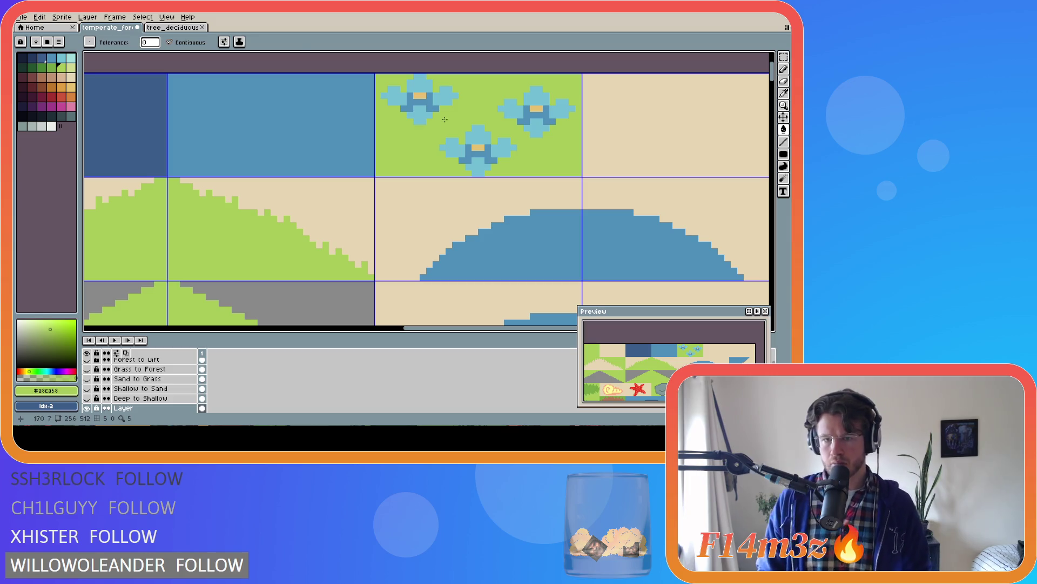
Move the lower flower slightly left, fill the leftover grey strip green, and fine-tune it one pixel
{"action": "key", "text": "m"}
{"action": "left_click_drag", "start_coordinate": [438, 116], "coordinate": [487, 166]}
{"action": "key", "text": "ctrl+d"}
{"action": "key", "text": "u"}
{"action": "mouse_move", "coordinate": [440, 125]}
{"action": "left_mouse_down"}
{"action": "mouse_move", "coordinate": [516, 170]}
{"action": "mouse_move", "coordinate": [507, 176]}
{"action": "left_mouse_up"}
{"action": "key", "text": "ctrl+d"}
{"action": "key", "text": "g"}
{"action": "left_click", "coordinate": [514, 146]}
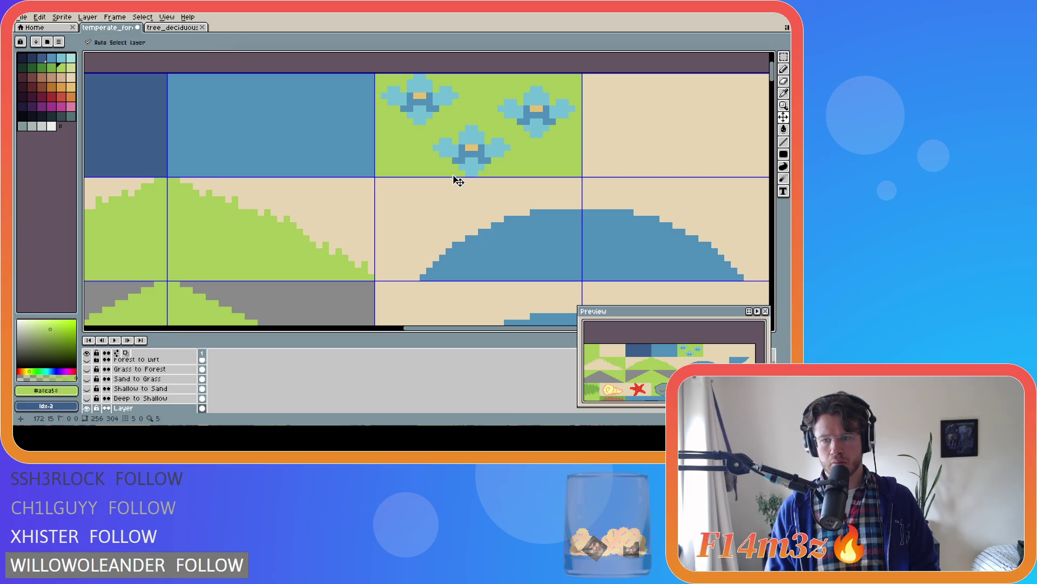
{"action": "left_click_drag", "start_coordinate": [452, 175], "coordinate": [460, 175], "text": "ctrl"}
{"action": "key", "text": "Left"}
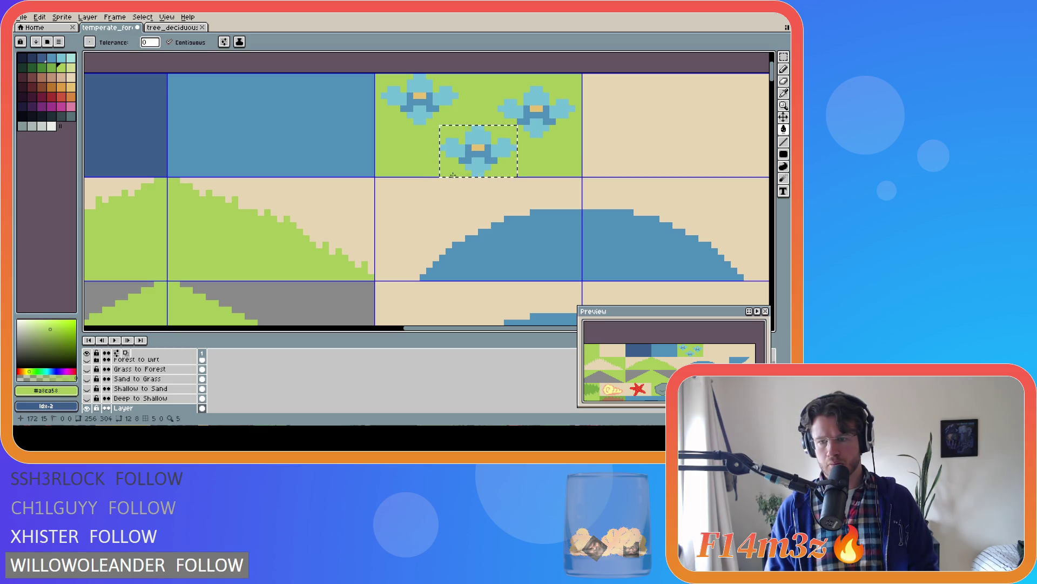
{"action": "key", "text": "ctrl+d"}
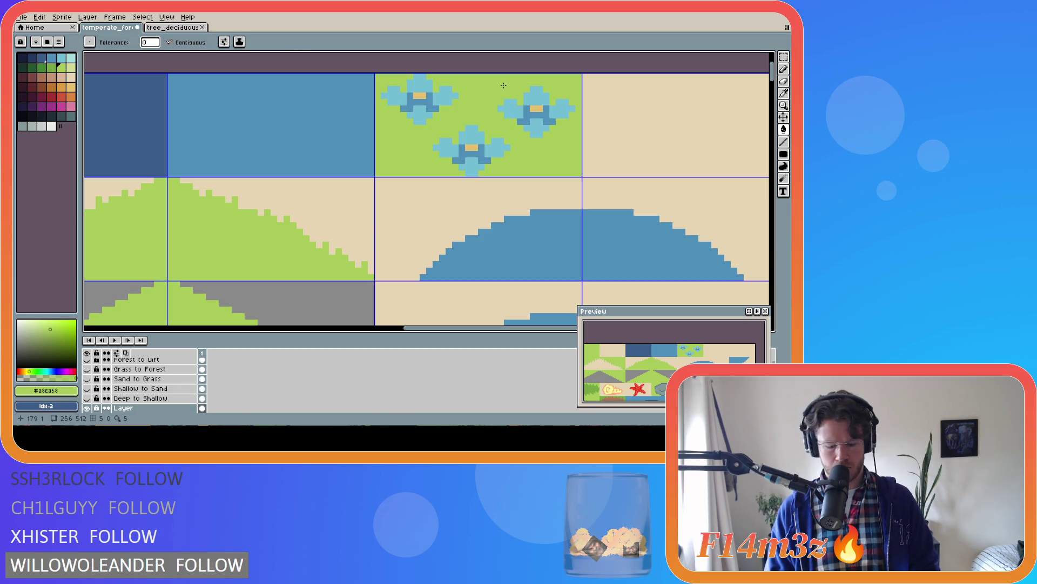
Nudge the right flower one pixel right, fill the gap green, then undo the nudge
{"action": "key", "text": "m"}
{"action": "left_click_drag", "start_coordinate": [498, 86], "coordinate": [572, 134]}
{"action": "key", "text": "Right"}
{"action": "key", "text": "ctrl+d"}
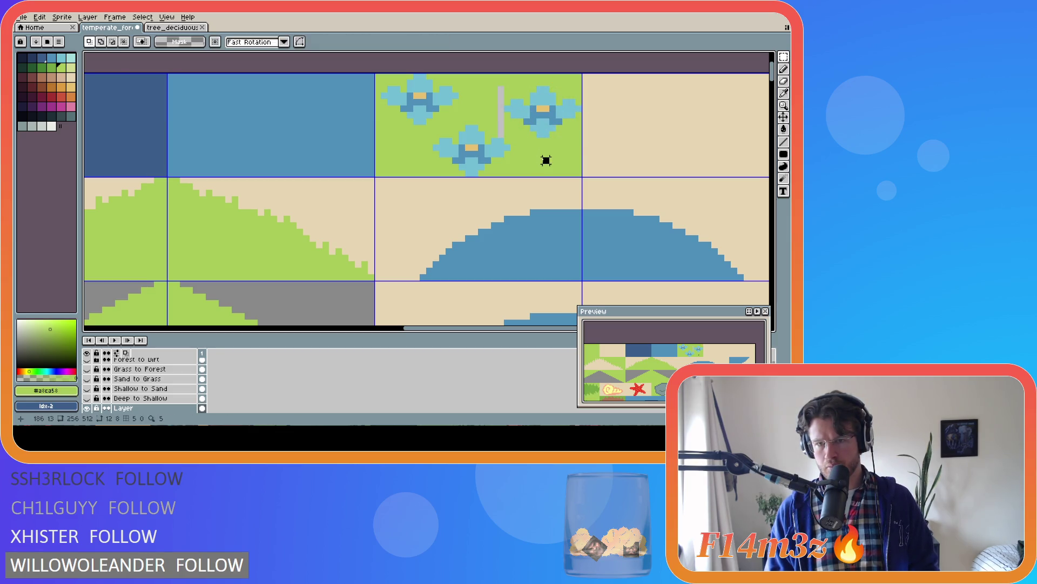
{"action": "key", "text": "g"}
{"action": "left_click", "coordinate": [501, 116]}
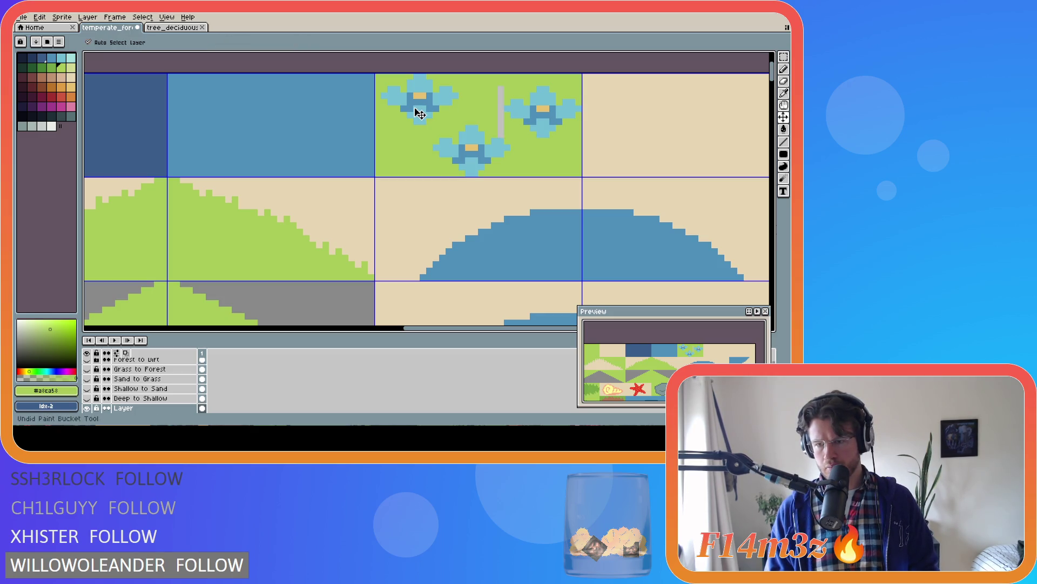
{"action": "key", "text": "ctrl+shift+d"}
{"action": "key", "text": "Left"}
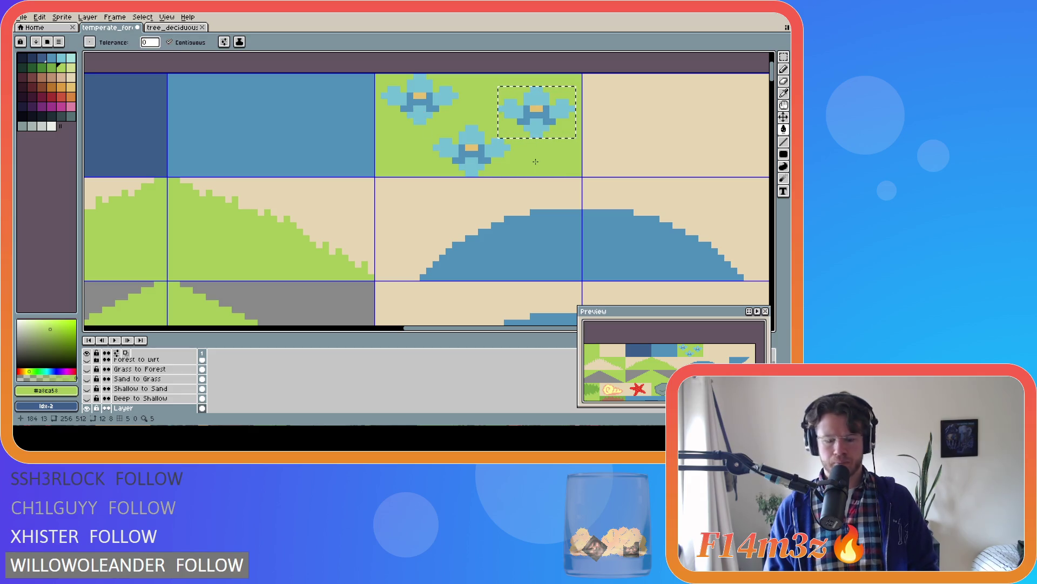
Clear the selection, sample a canvas colour, and select the upper-left flower
{"action": "key", "text": "m"}
{"action": "key", "text": "ctrl+d"}
{"action": "key", "text": "i"}
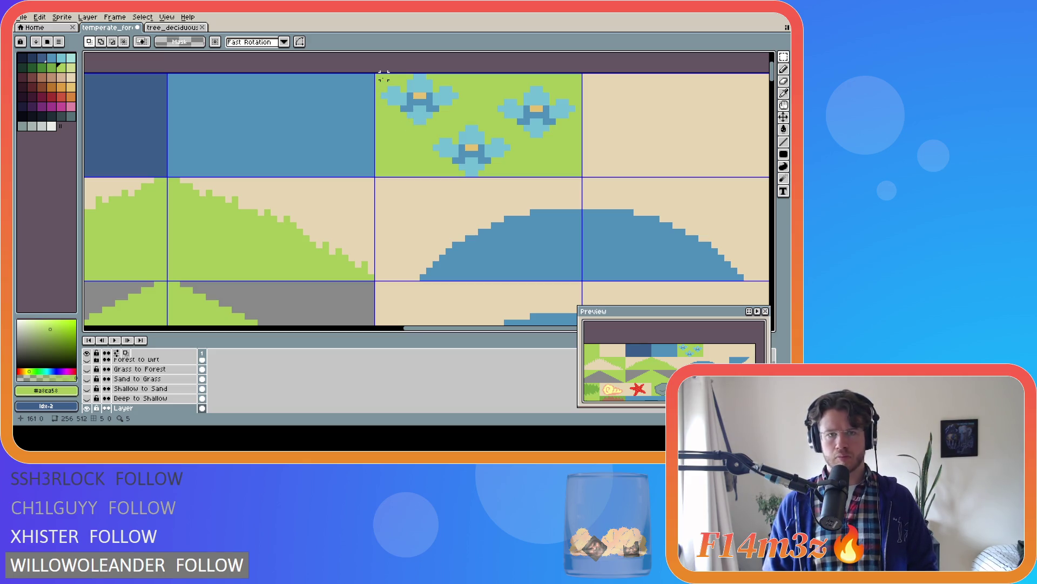
{"action": "mouse_move", "coordinate": [383, 76]}
{"action": "left_mouse_down"}
{"action": "mouse_move", "coordinate": [396, 95]}
{"action": "mouse_move", "coordinate": [455, 122]}
{"action": "mouse_move", "coordinate": [420, 119]}
{"action": "mouse_move", "coordinate": [377, 140]}
{"action": "mouse_move", "coordinate": [381, 152]}
{"action": "mouse_move", "coordinate": [414, 149]}
{"action": "left_mouse_up"}
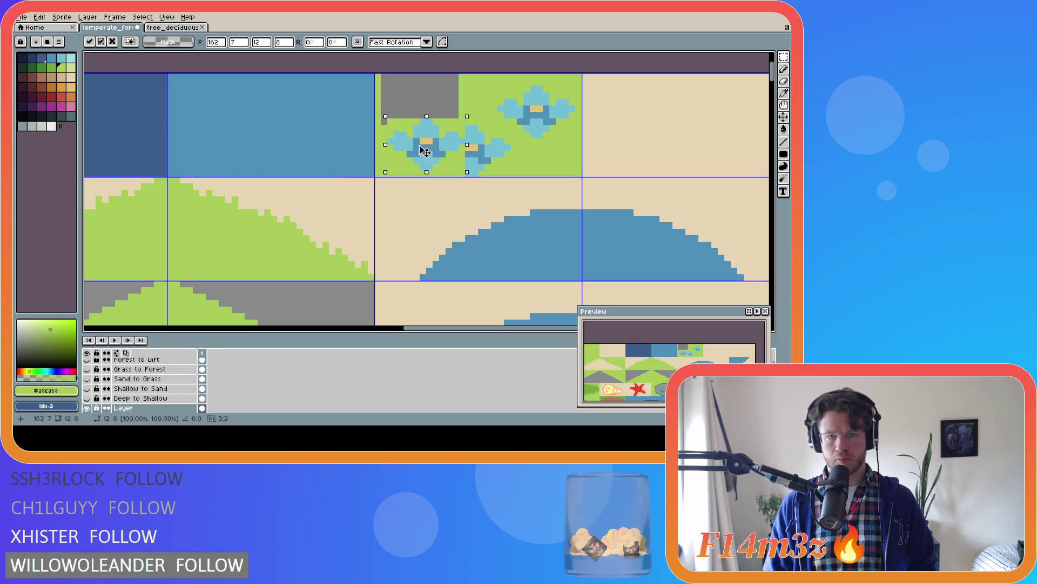
Cancel the move, delete the lower flower, and fill its spot with grass green
{"action": "key", "text": "Escape"}
{"action": "key", "text": "ctrl+d"}
{"action": "key", "text": "w"}
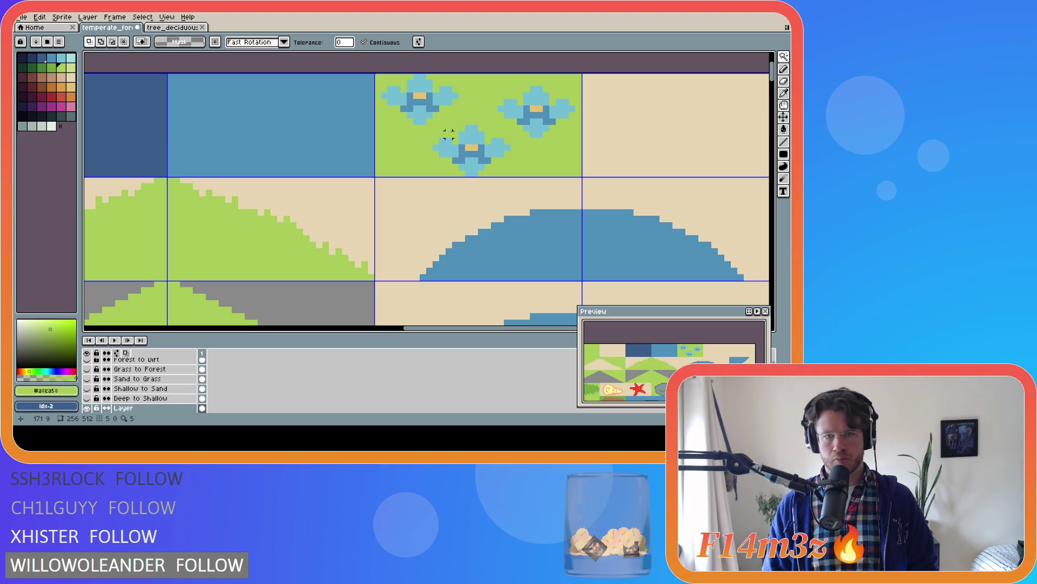
{"action": "left_click", "coordinate": [442, 128]}
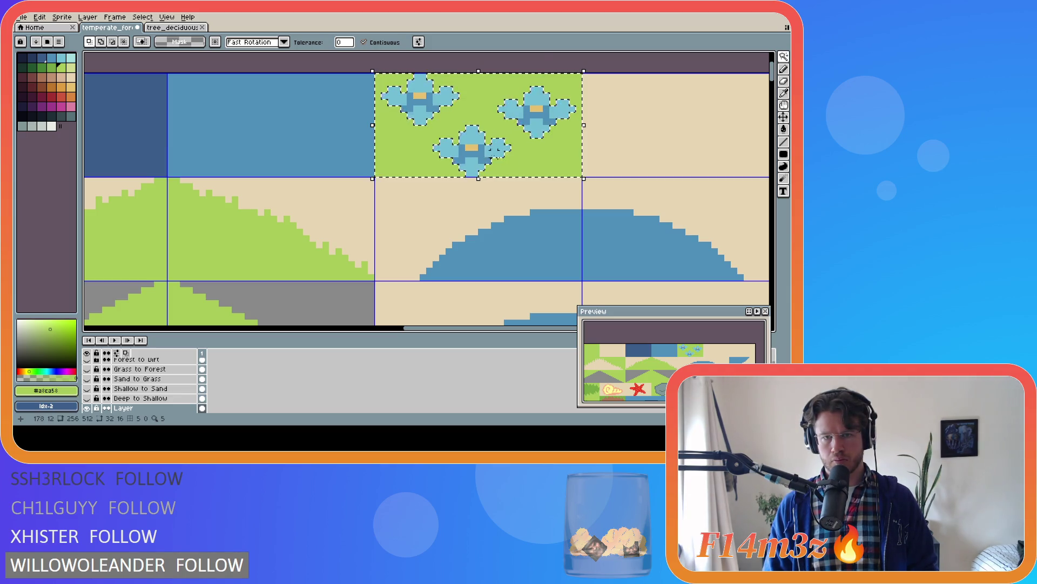
{"action": "left_click", "coordinate": [496, 148]}
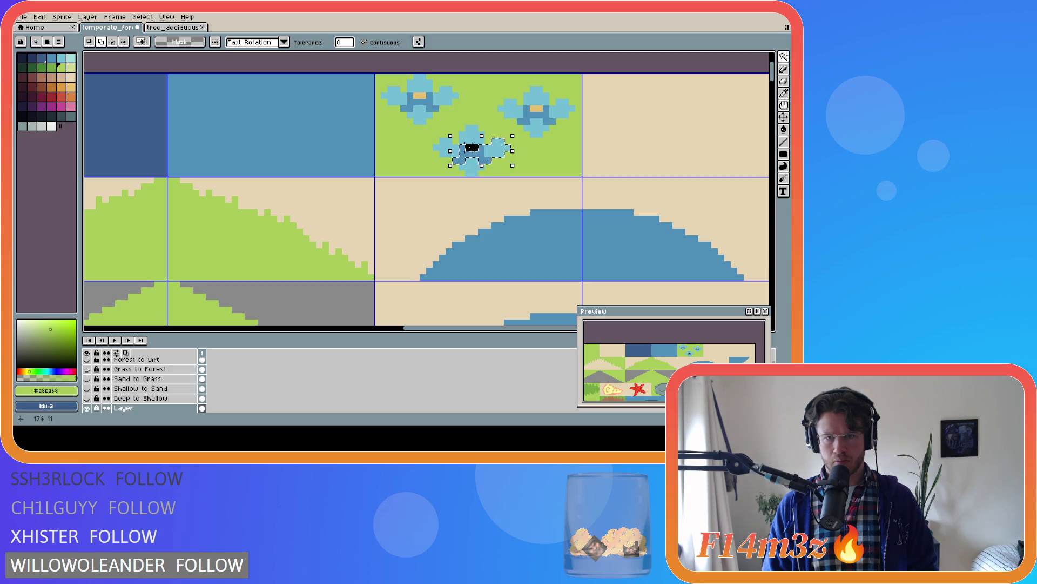
{"action": "left_click", "coordinate": [447, 146], "text": "shift"}
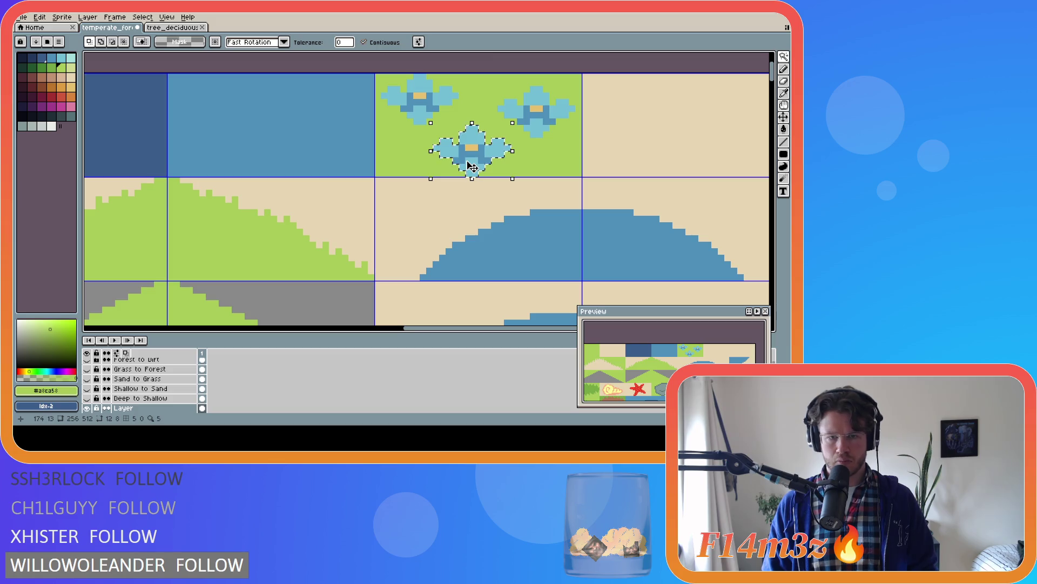
{"action": "key", "text": "Delete"}
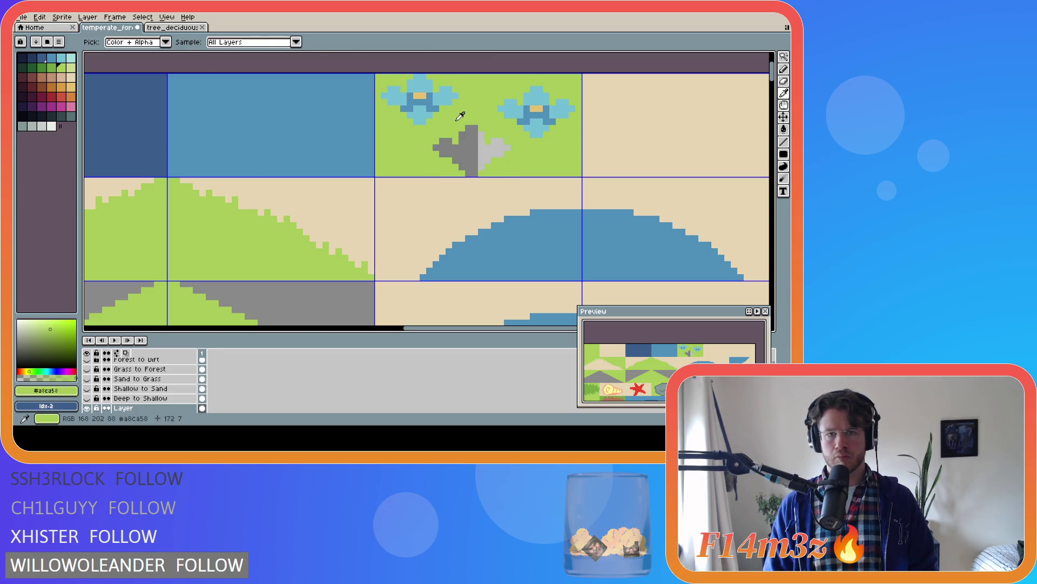
{"action": "key", "text": "g"}
{"action": "left_click", "coordinate": [462, 136]}
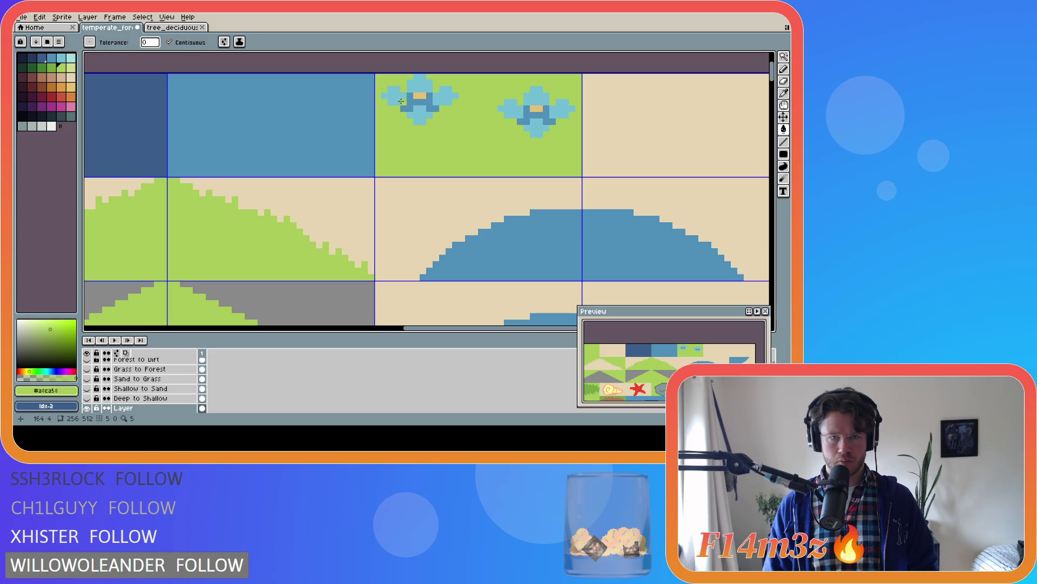
Move the upper-left flower down to the tile's lower-left and fill the leftover grey blob green
{"action": "key", "text": "w"}
{"action": "left_click", "coordinate": [399, 100]}
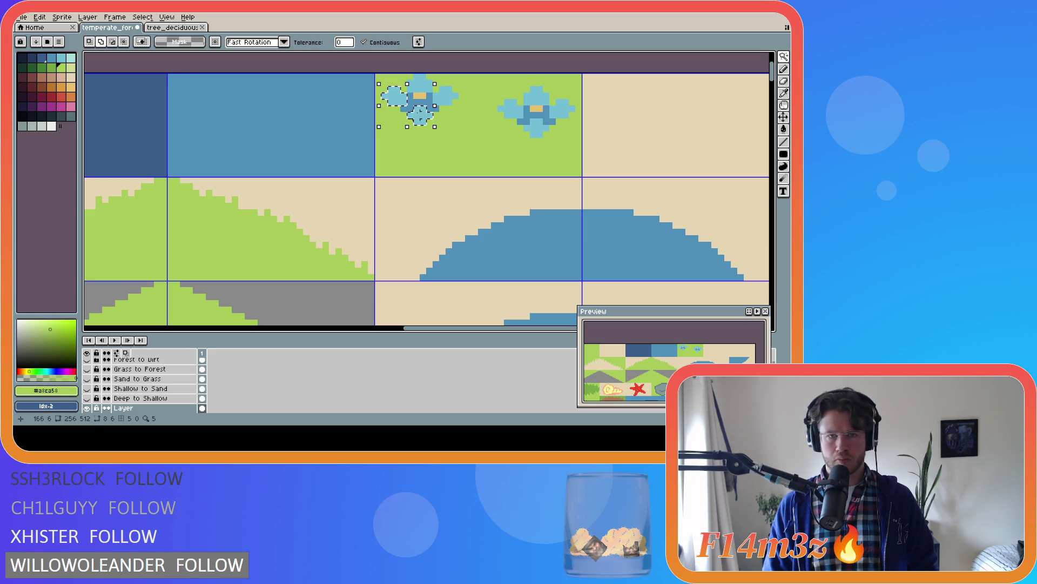
{"action": "left_click", "coordinate": [422, 104], "text": "shift"}
{"action": "left_click", "coordinate": [449, 97], "text": "shift"}
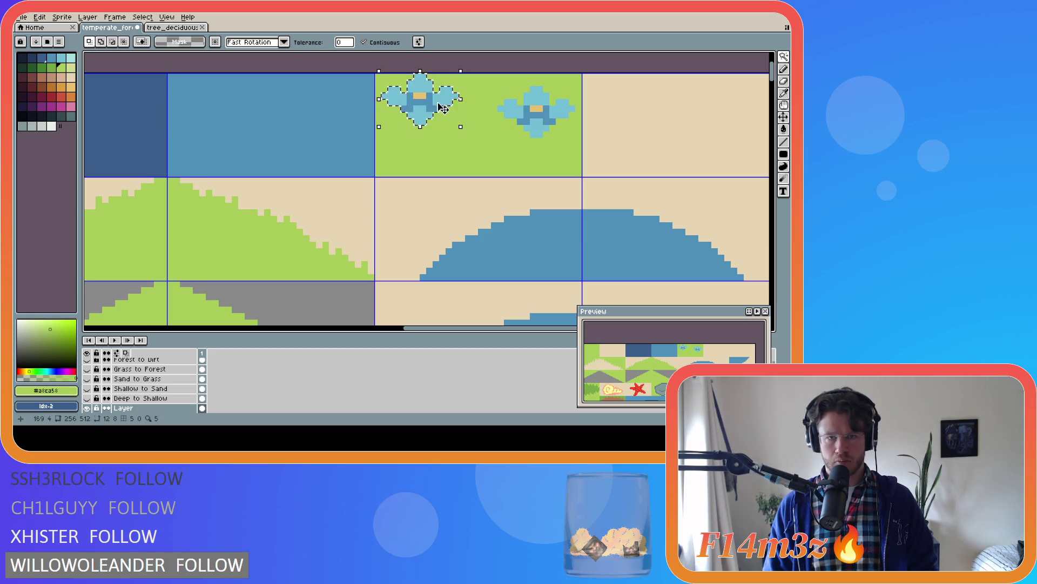
{"action": "left_click_drag", "start_coordinate": [424, 108], "coordinate": [423, 157]}
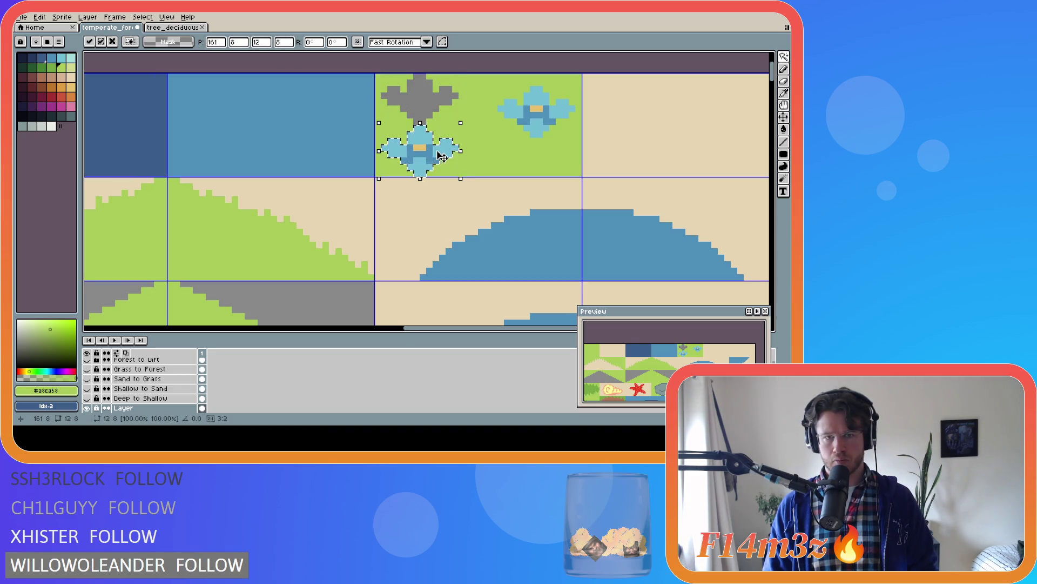
{"action": "key", "text": "w"}
{"action": "left_click", "coordinate": [414, 113]}
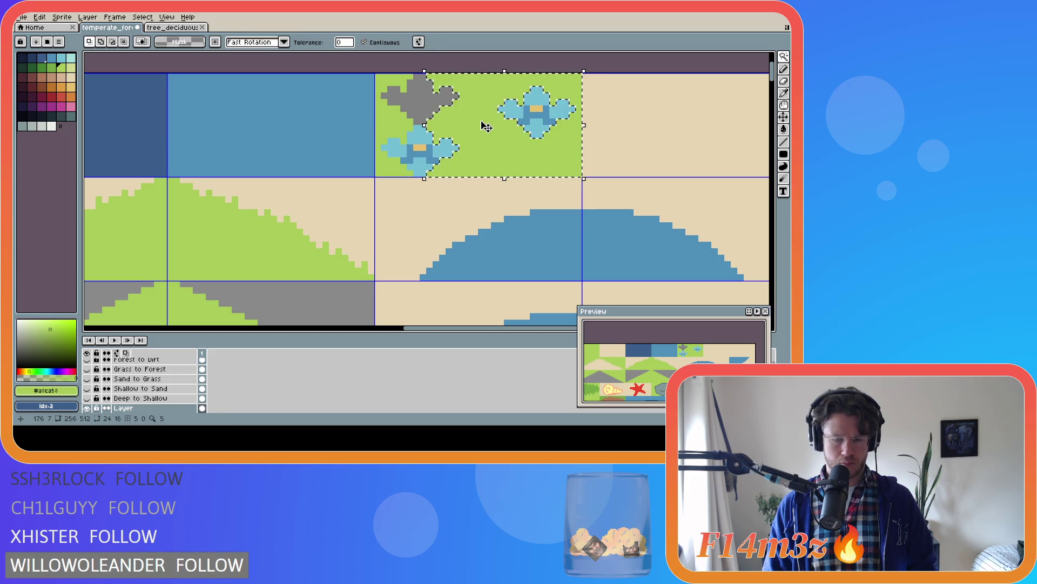
{"action": "key", "text": "ctrl+d"}
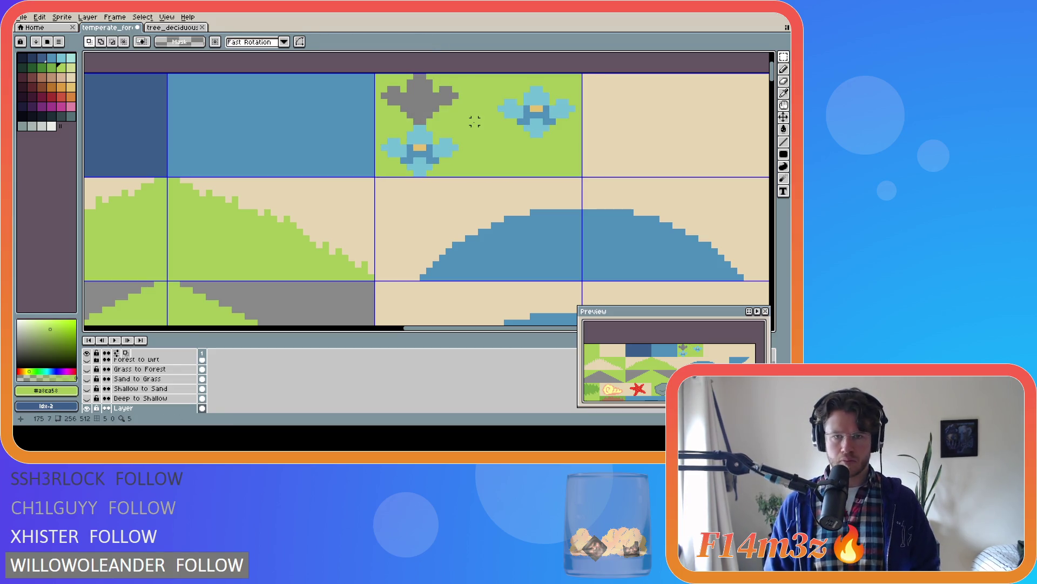
{"action": "key", "text": "g"}
{"action": "left_click", "coordinate": [434, 108]}
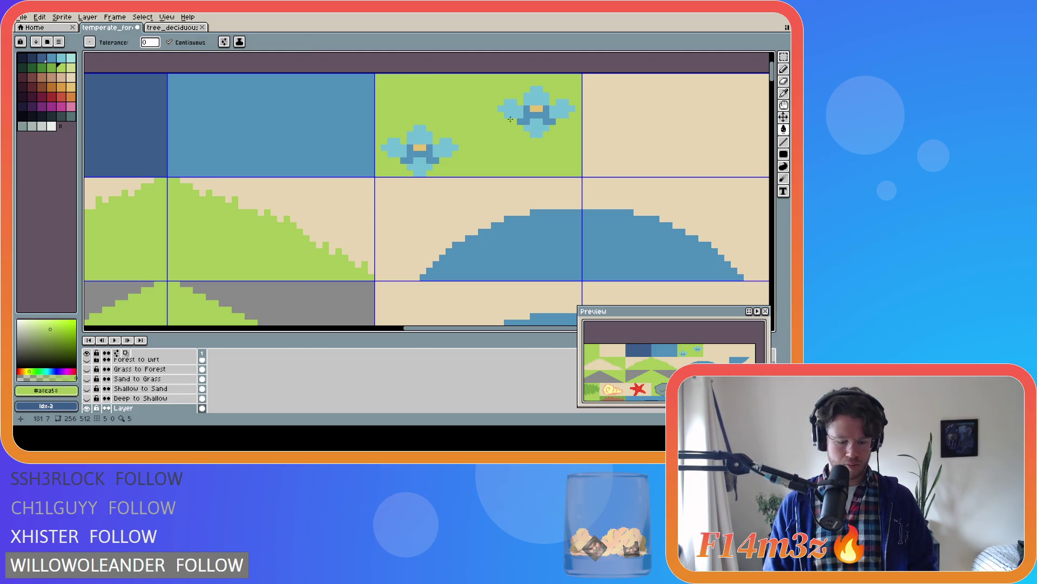
Select the right flower by colour, move it lower in the tile, and clear the selection
{"action": "key", "text": "w"}
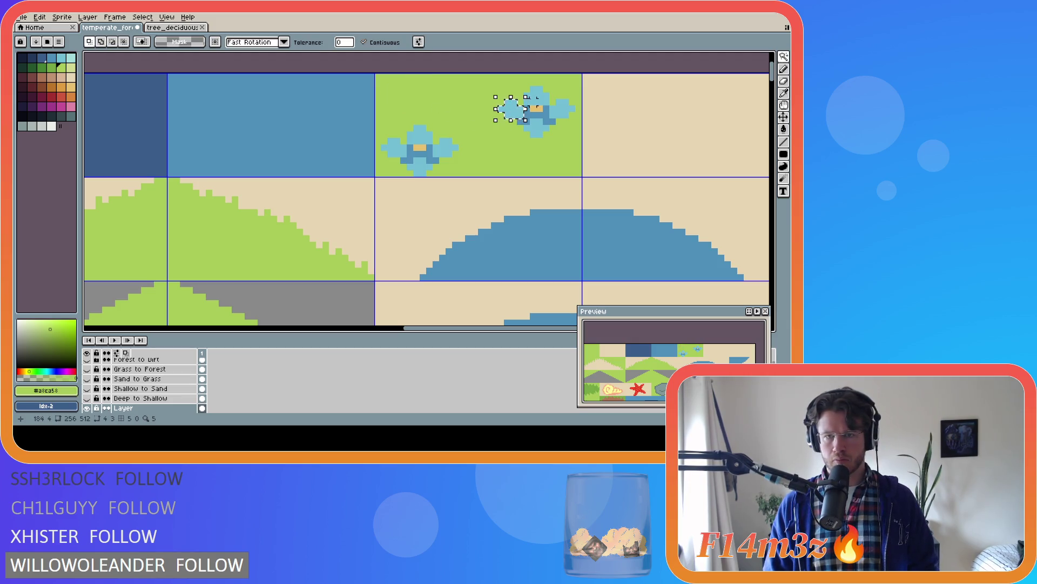
{"action": "left_click", "coordinate": [535, 104]}
{"action": "left_click", "coordinate": [527, 110], "text": "shift"}
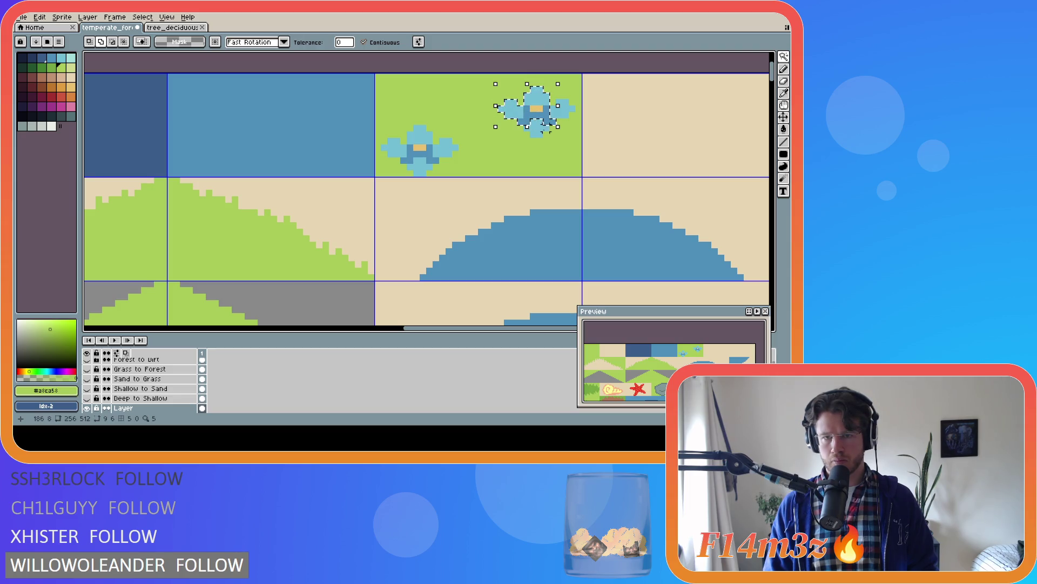
{"action": "left_click", "coordinate": [537, 128], "text": "shift"}
{"action": "mouse_move", "coordinate": [536, 111]}
{"action": "left_mouse_down"}
{"action": "mouse_move", "coordinate": [537, 151]}
{"action": "mouse_move", "coordinate": [536, 134]}
{"action": "left_mouse_up"}
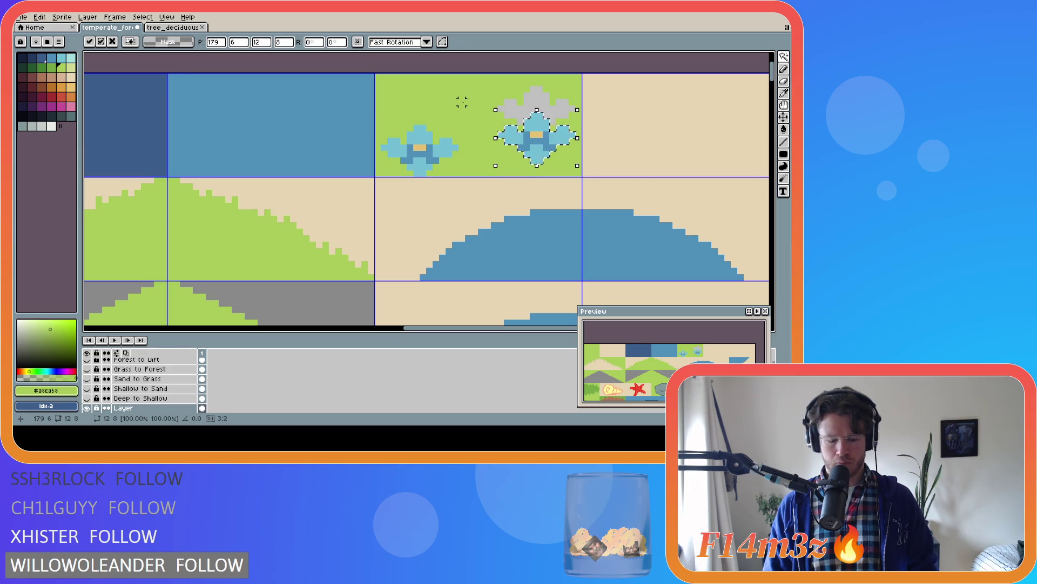
{"action": "left_click", "coordinate": [468, 109]}
{"action": "key", "text": "m"}
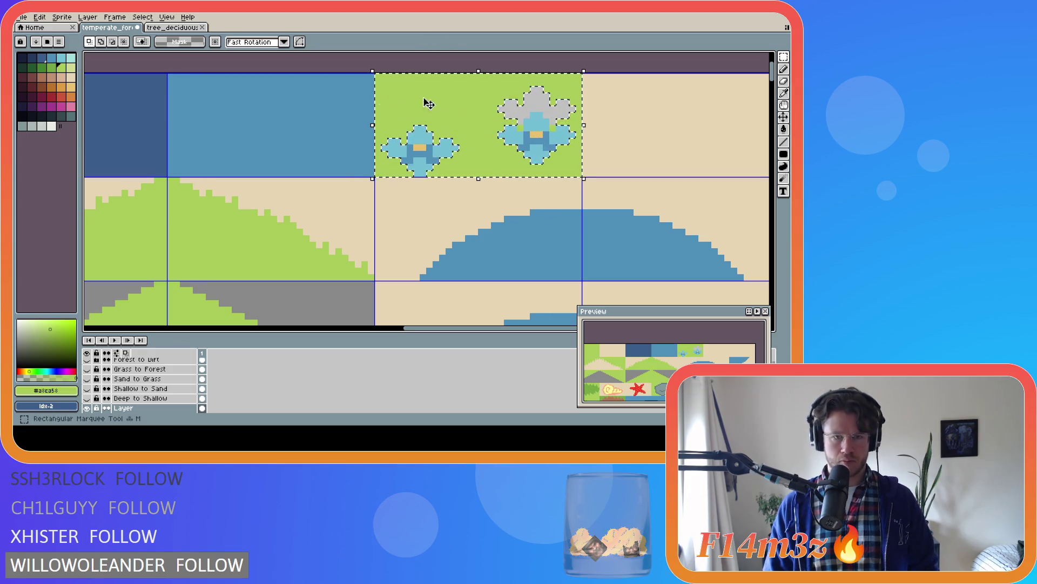
{"action": "key", "text": "ctrl+d"}
{"action": "key", "text": "g"}
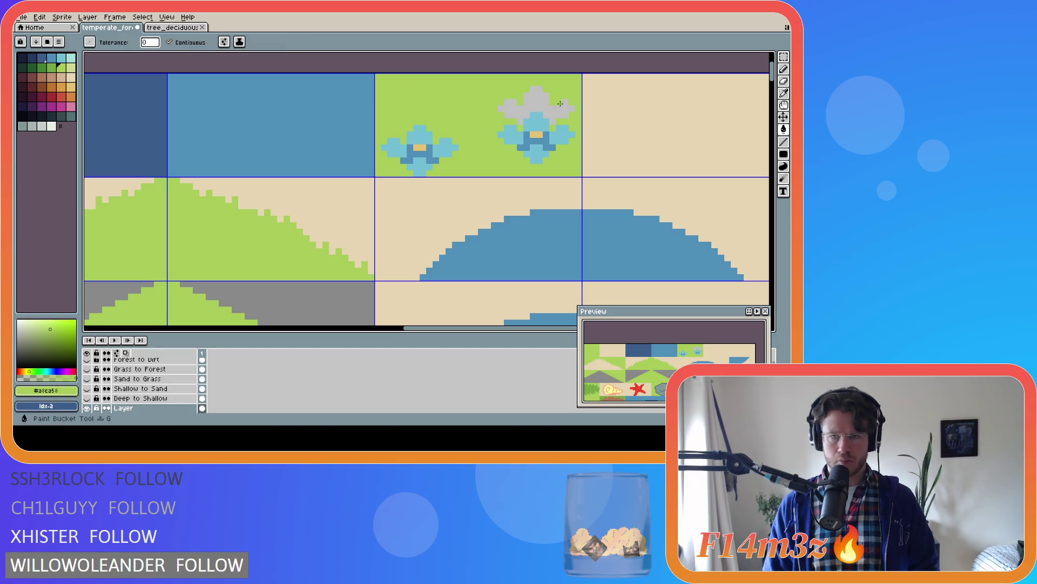
Paste a flower copy at the tile's top centre, nudged up one pixel
{"action": "key", "text": "ctrl+v"}
{"action": "left_click_drag", "start_coordinate": [472, 158], "coordinate": [472, 116]}
{"action": "key", "text": "Up"}
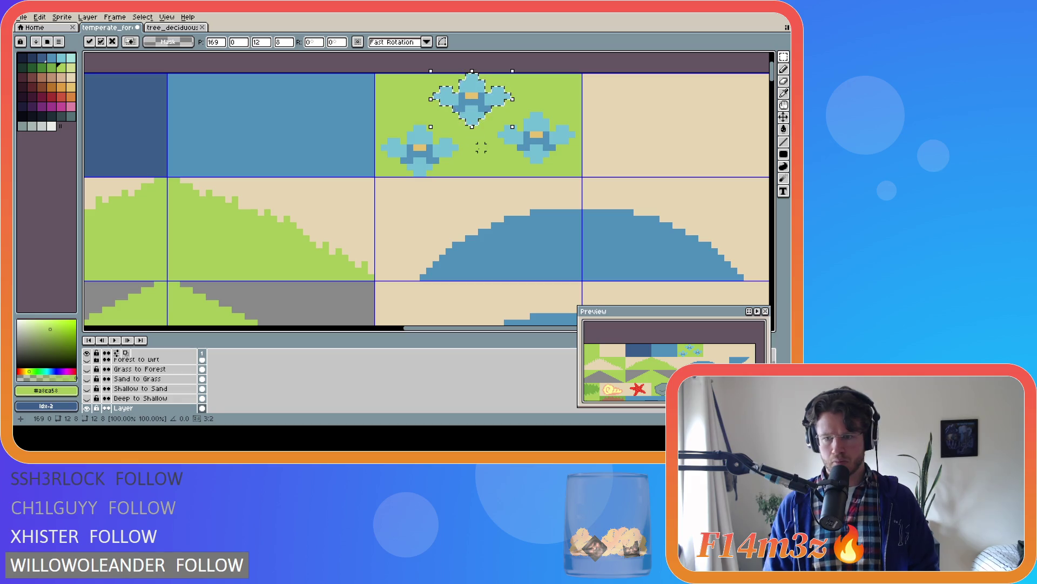
{"action": "left_click", "coordinate": [481, 148]}
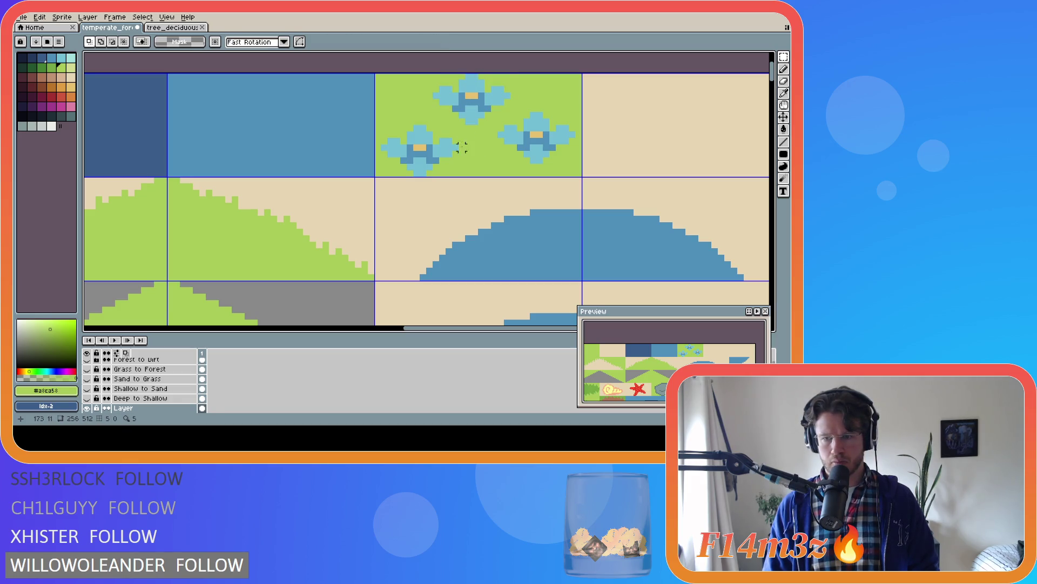
{"action": "left_click", "coordinate": [51, 106]}
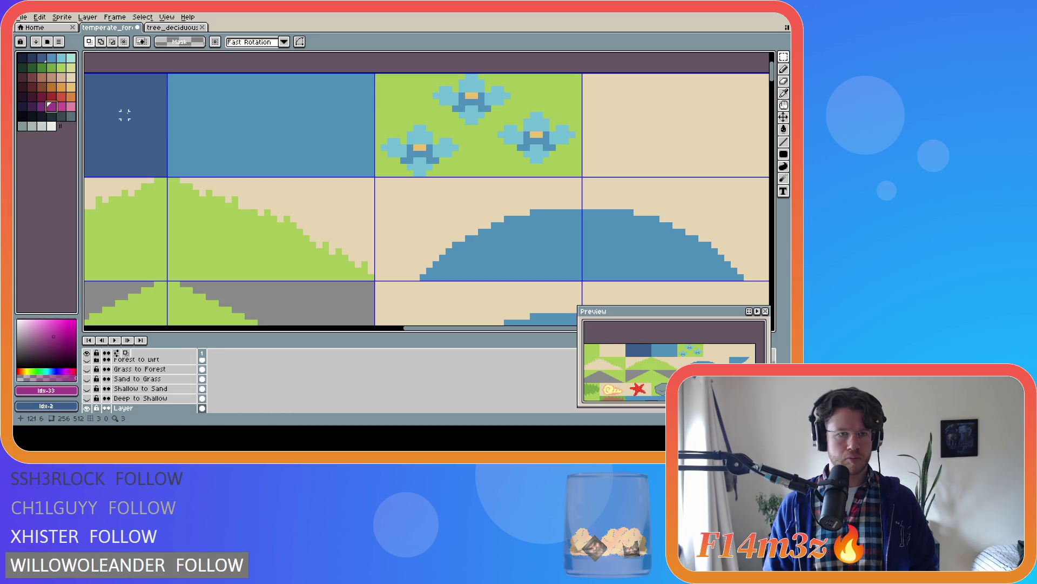
Fill the top flower's centre, three petals and inner ring with magenta shades
{"action": "left_click", "coordinate": [472, 114]}
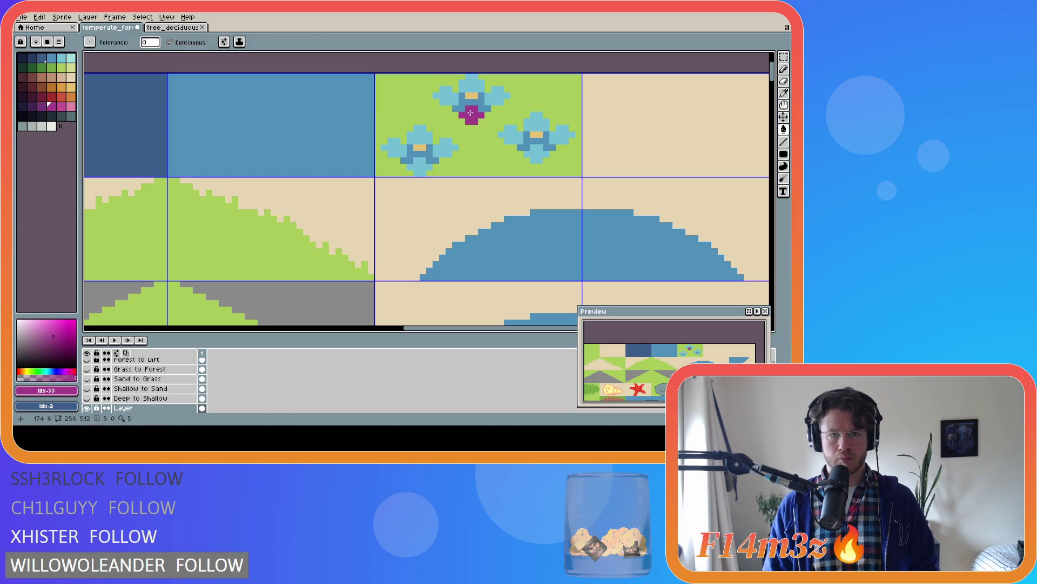
{"action": "key", "text": "v"}
{"action": "key", "text": "g"}
{"action": "key", "text": "]"}
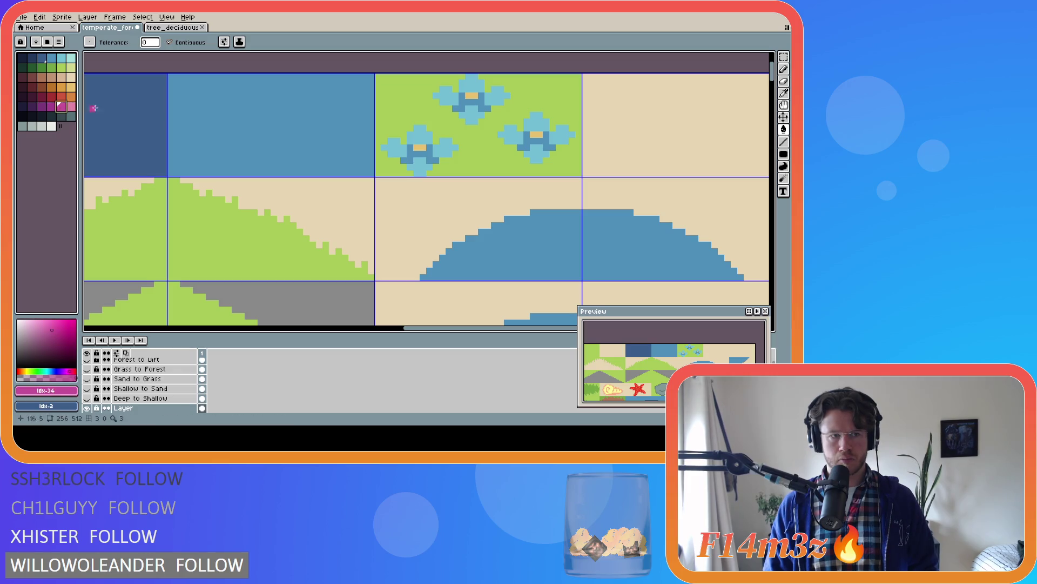
{"action": "left_click", "coordinate": [445, 96]}
{"action": "left_click", "coordinate": [469, 82]}
{"action": "left_click", "coordinate": [497, 96]}
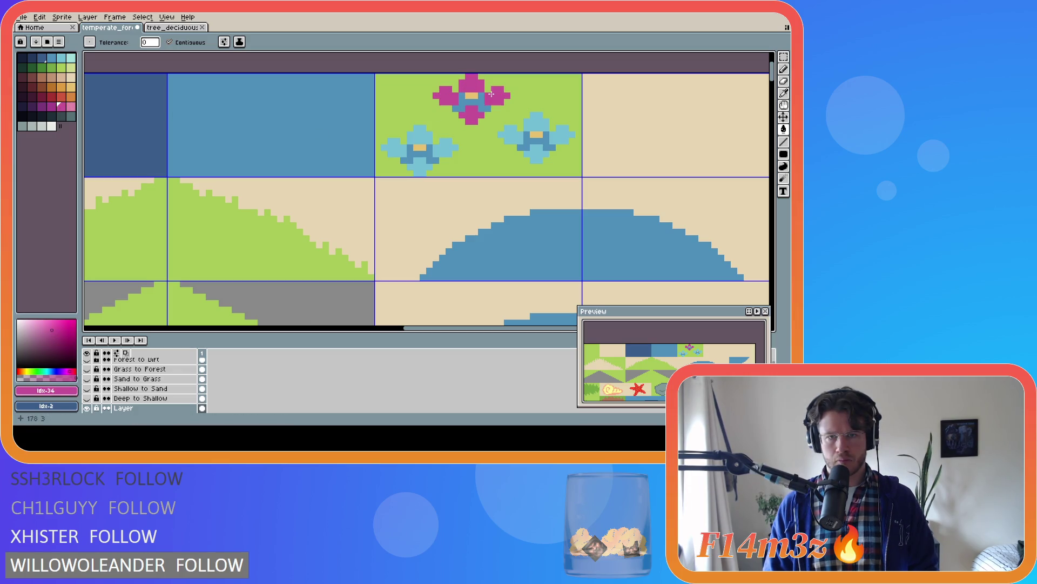
{"action": "key", "text": "bracketleft"}
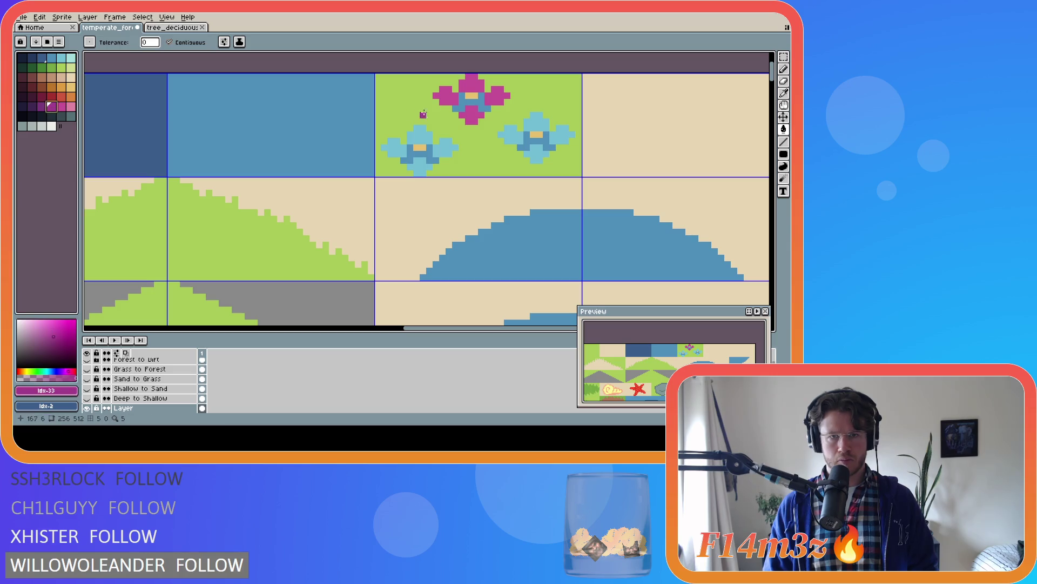
{"action": "left_click", "coordinate": [463, 102]}
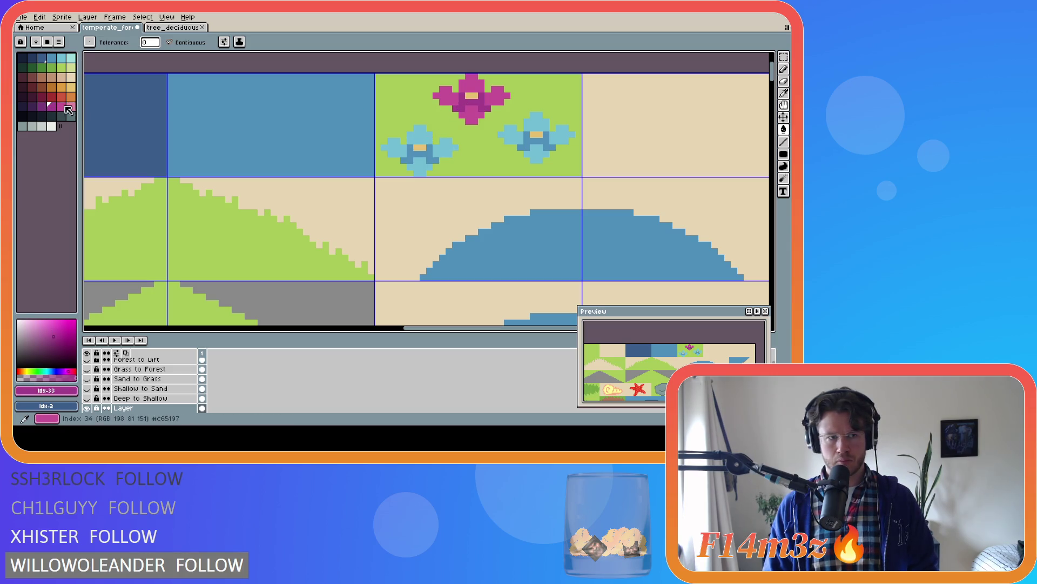
Fill the right flower's four petals pink and its centre dark pink
{"action": "left_click", "coordinate": [70, 107]}
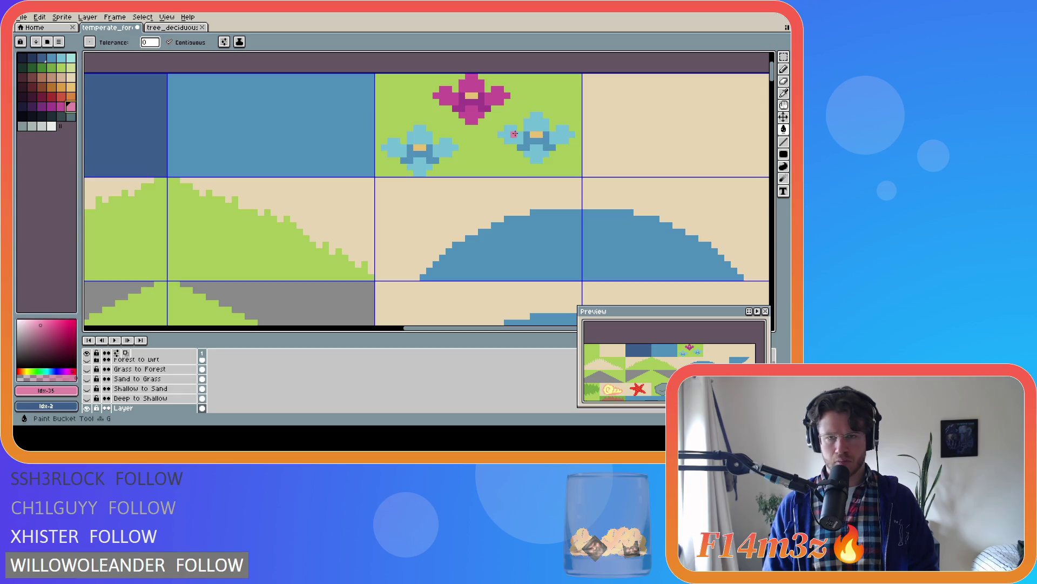
{"action": "left_click", "coordinate": [512, 134]}
{"action": "left_click", "coordinate": [535, 120]}
{"action": "left_click", "coordinate": [562, 136]}
{"action": "left_click", "coordinate": [538, 154]}
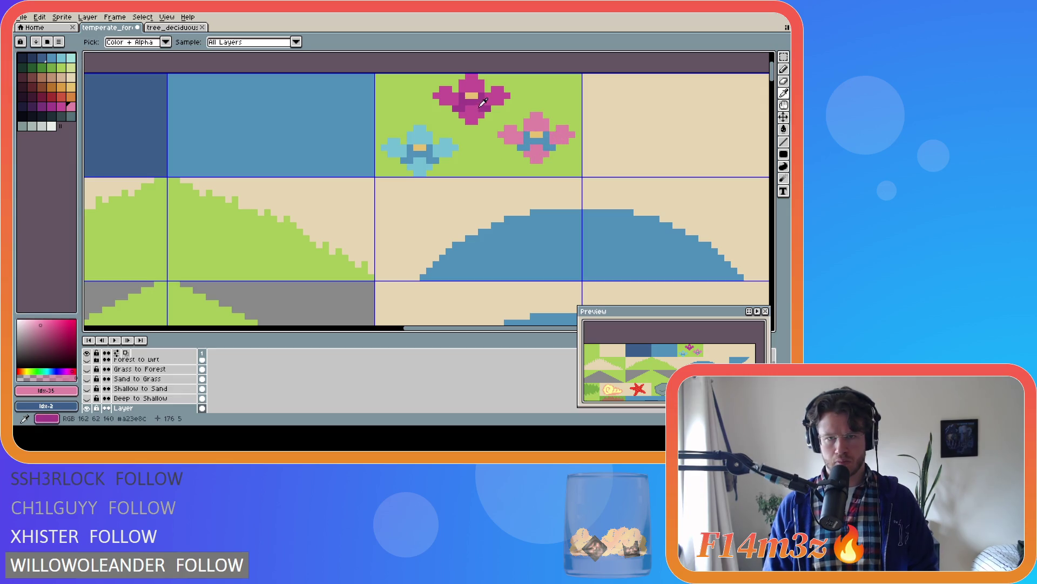
{"action": "left_click", "coordinate": [535, 141], "text": "alt"}
{"action": "left_click", "coordinate": [535, 144]}
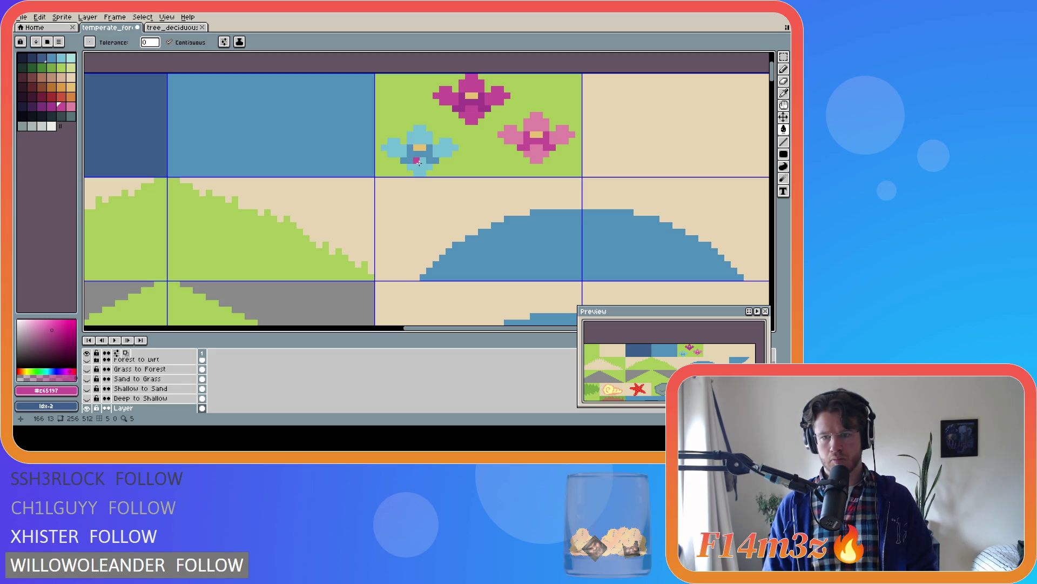
Undo the recent recolouring and redo it to restore the magenta and pink flowers
{"action": "key", "text": "ctrl+z"}
{"action": "key", "text": "ctrl+z"}
{"action": "key", "text": "ctrl+z"}
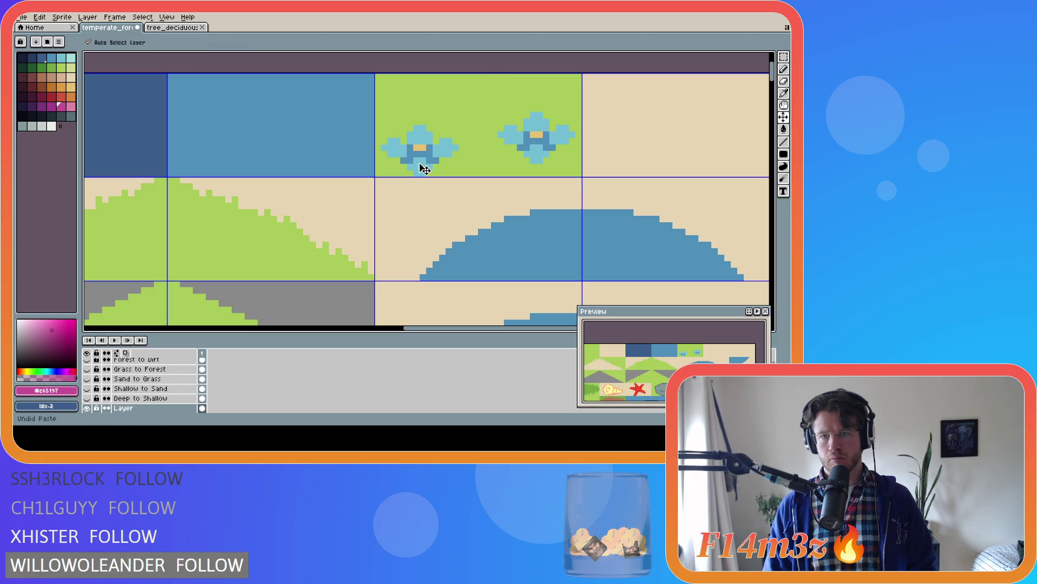
{"action": "key", "text": "ctrl+y"}
{"action": "key", "text": "ctrl+y"}
{"action": "key", "text": "ctrl+y"}
{"action": "key", "text": "g"}
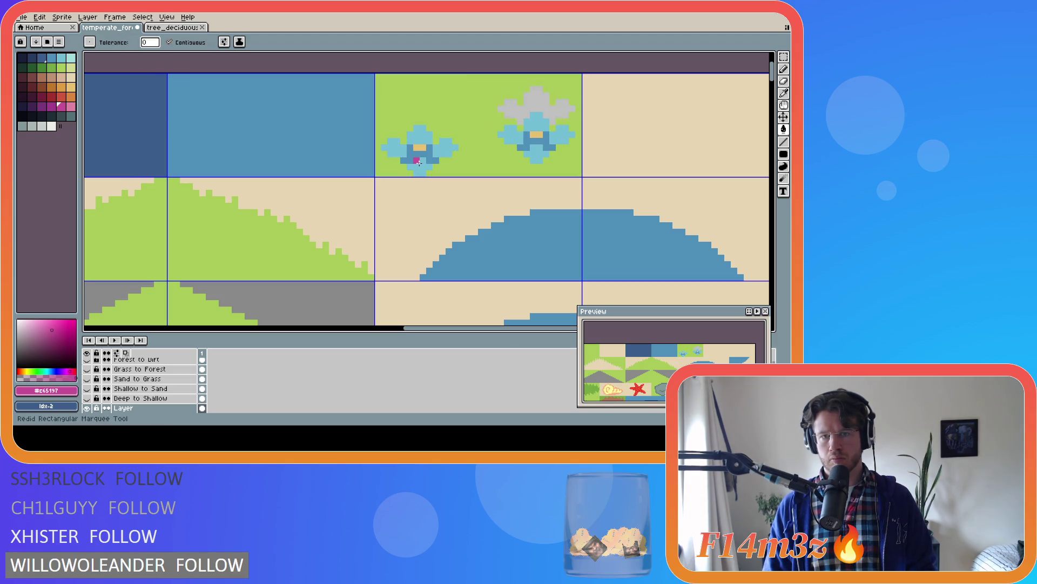
{"action": "key", "text": "ctrl+y"}
{"action": "key", "text": "ctrl+y"}
{"action": "key", "text": "ctrl+y"}
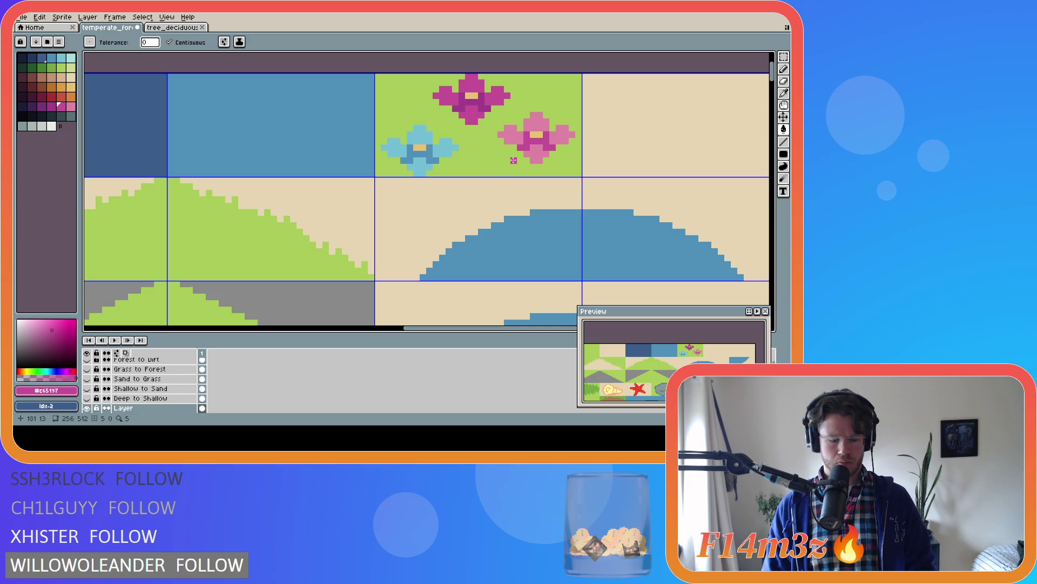
Shift the pink flower one pixel right, deselect, and sample the grass green
{"action": "key", "text": "m"}
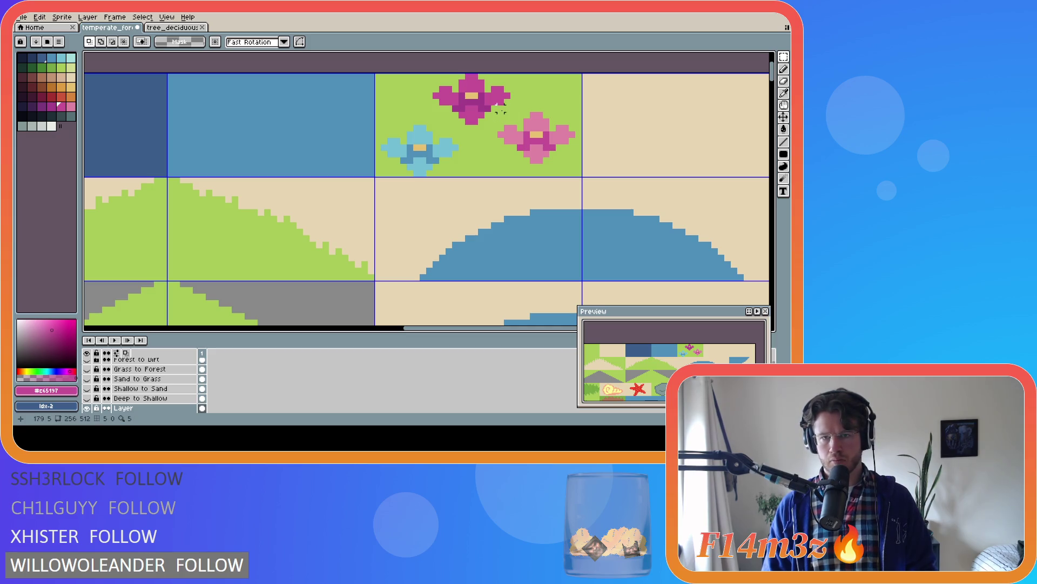
{"action": "mouse_move", "coordinate": [498, 106]}
{"action": "left_mouse_down"}
{"action": "mouse_move", "coordinate": [577, 165]}
{"action": "mouse_move", "coordinate": [546, 146]}
{"action": "left_mouse_up"}
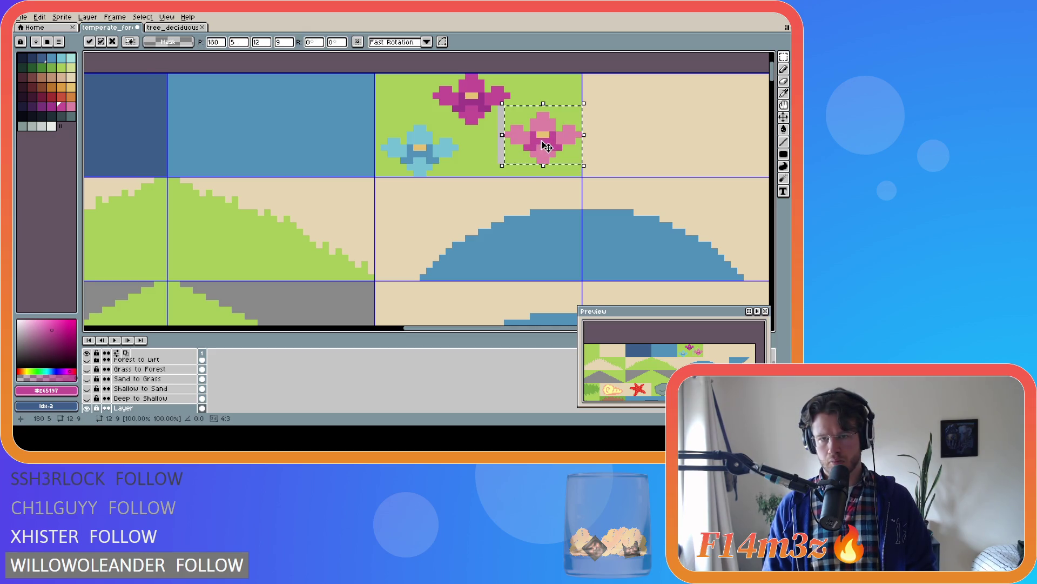
{"action": "key", "text": "ctrl+d"}
{"action": "key", "text": "g"}
{"action": "left_click", "coordinate": [503, 147], "text": "alt"}
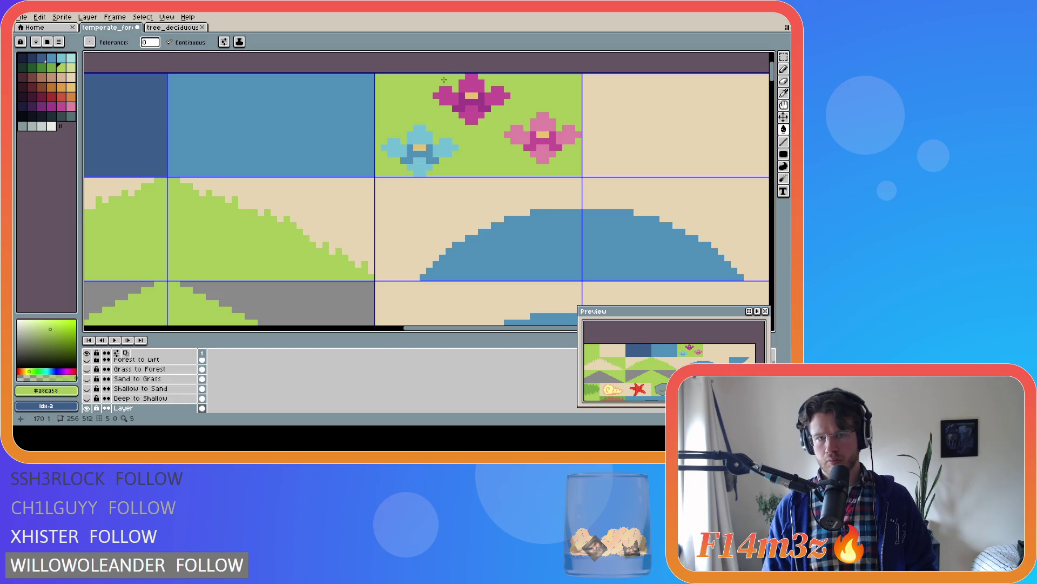
Try moving the magenta flower down and filling the strip above green, then undo it
{"action": "key", "text": "m"}
{"action": "mouse_move", "coordinate": [431, 71]}
{"action": "left_mouse_down"}
{"action": "mouse_move", "coordinate": [512, 126]}
{"action": "mouse_move", "coordinate": [479, 106]}
{"action": "left_mouse_up"}
{"action": "key", "text": "ctrl+d"}
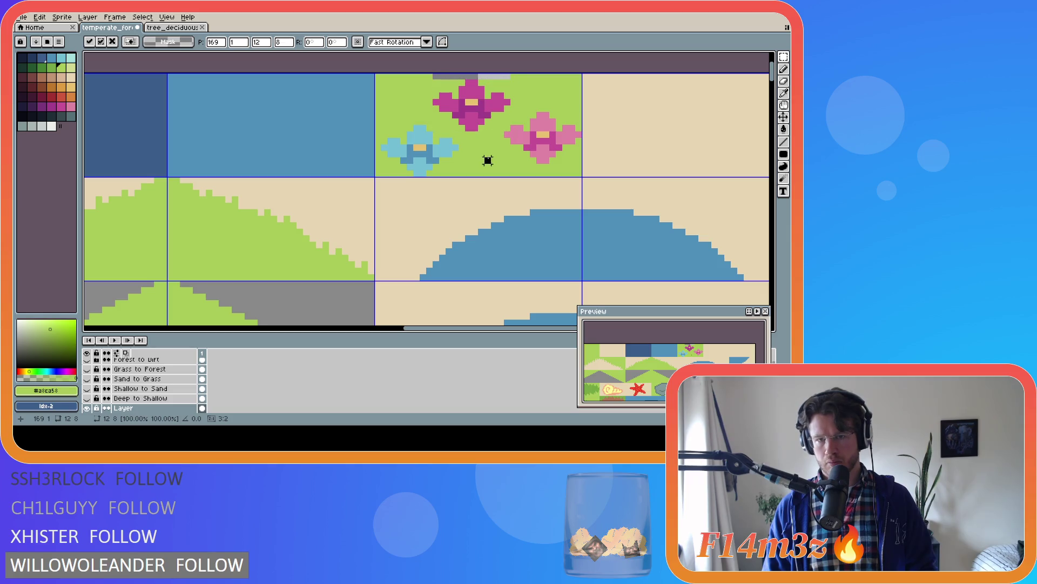
{"action": "key", "text": "g"}
{"action": "left_click", "coordinate": [479, 75]}
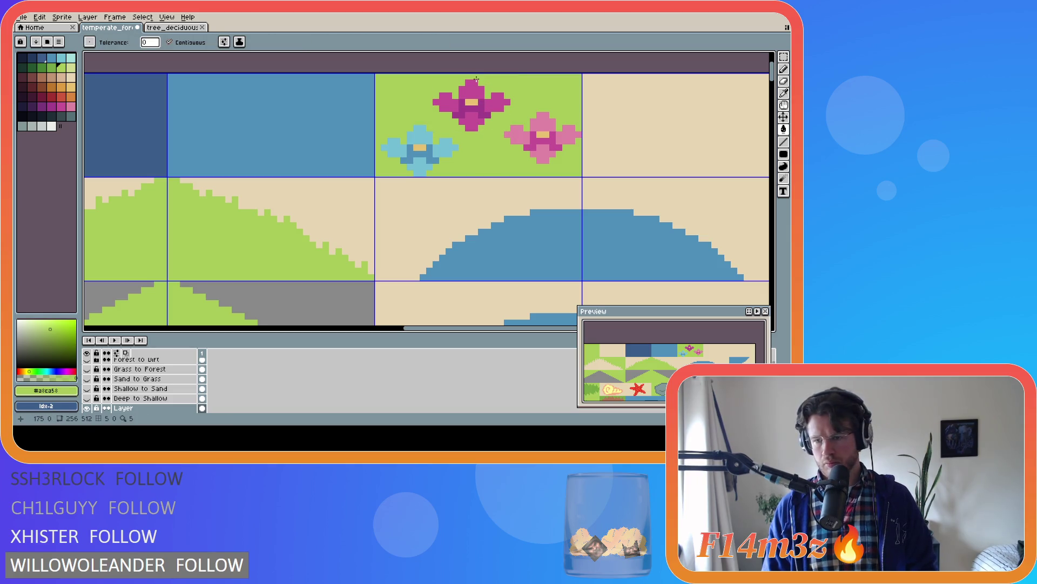
{"action": "key", "text": "ctrl+z"}
{"action": "key", "text": "ctrl+z"}
{"action": "key", "text": "ctrl+z"}
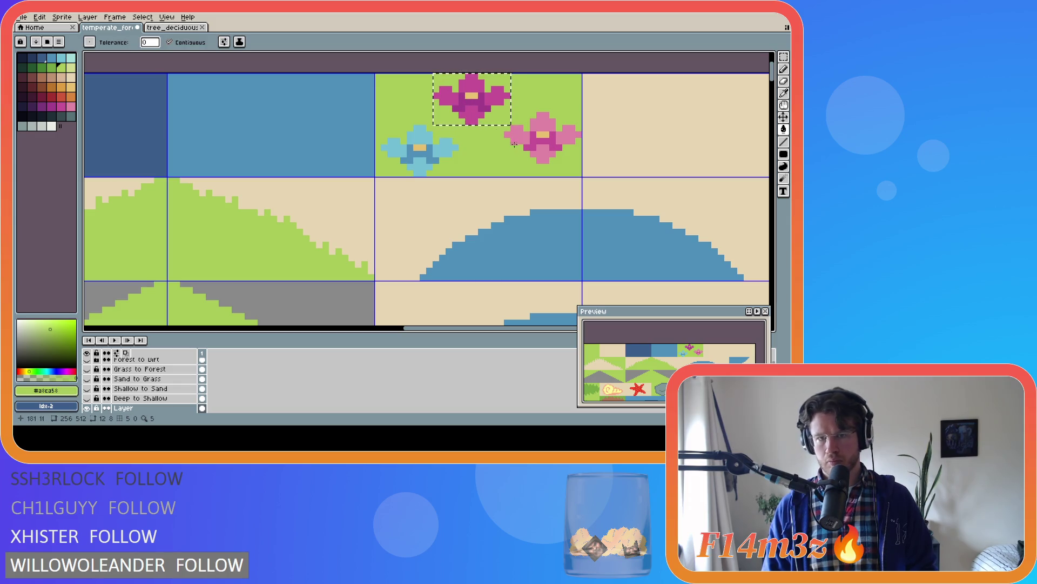
{"action": "key", "text": "m"}
{"action": "key", "text": "ctrl+d"}
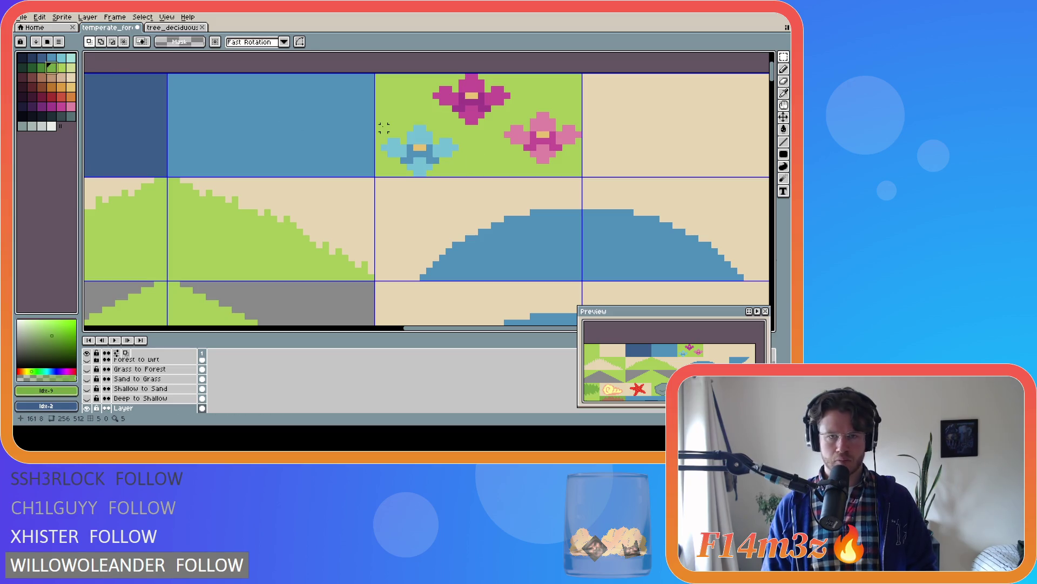
Pencil dark-green #75a743 shading pixels beside the magenta flower and under the blue flower
{"action": "key", "text": "b"}
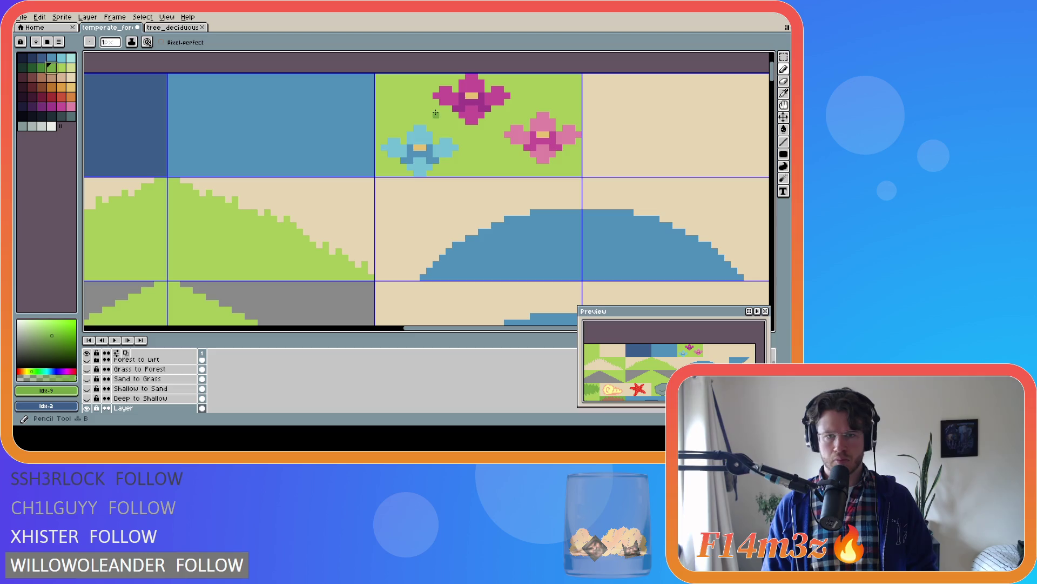
{"action": "left_click", "coordinate": [435, 102]}
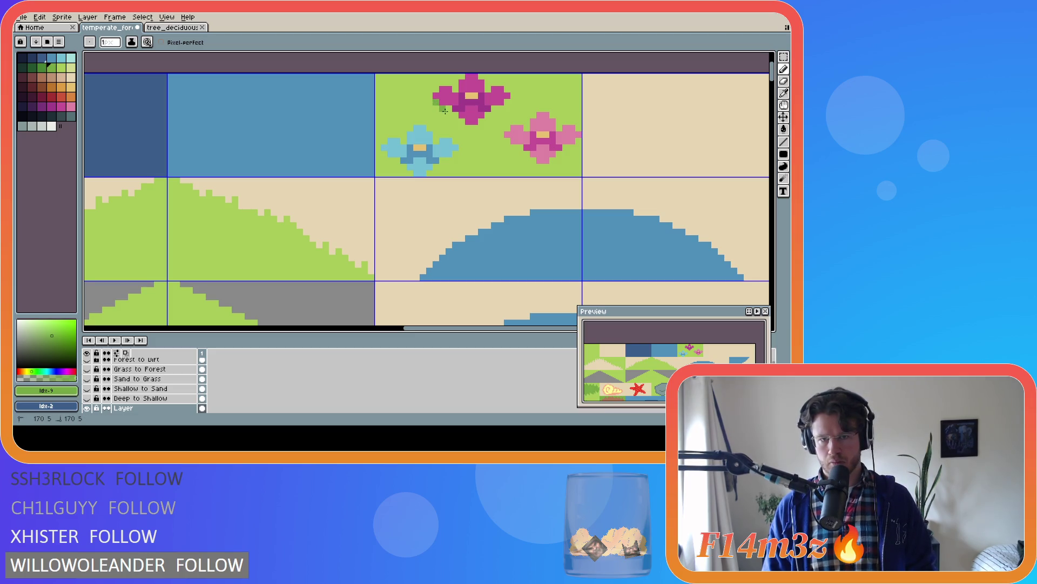
{"action": "left_click", "coordinate": [448, 108]}
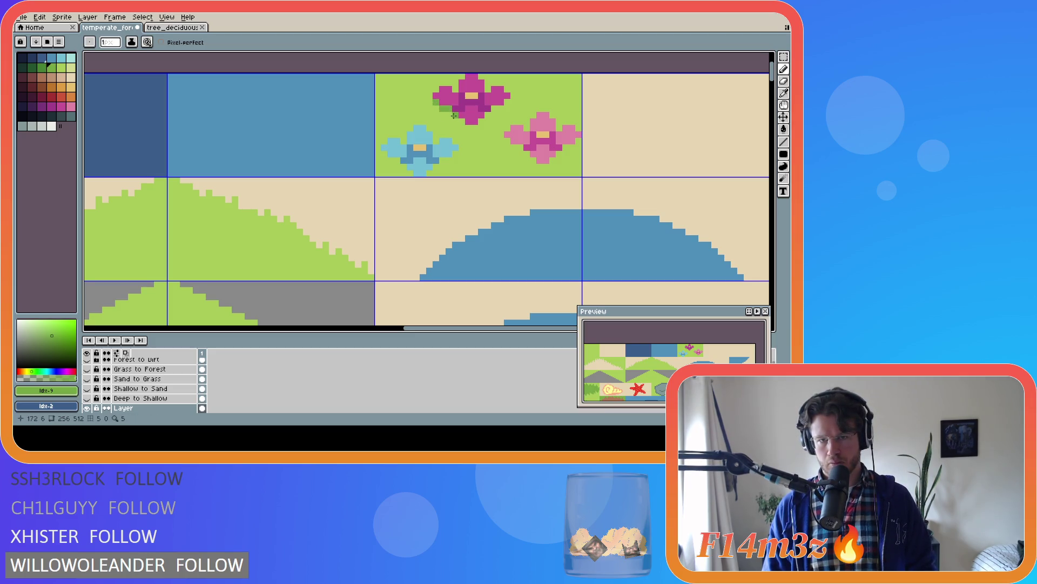
{"action": "left_click_drag", "start_coordinate": [464, 128], "coordinate": [476, 127]}
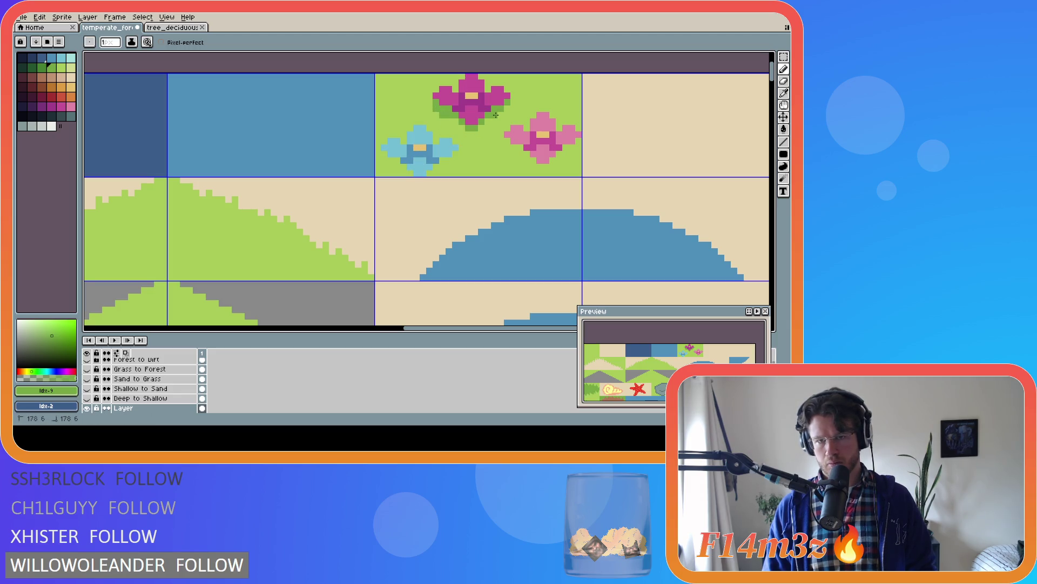
{"action": "left_click", "coordinate": [439, 137]}
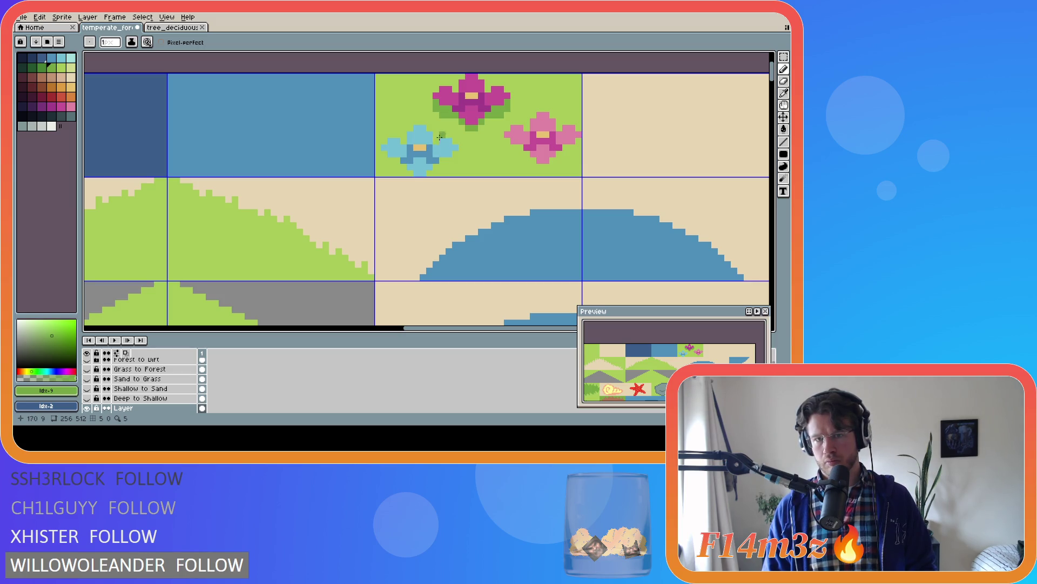
{"action": "left_click", "coordinate": [436, 103], "text": "alt"}
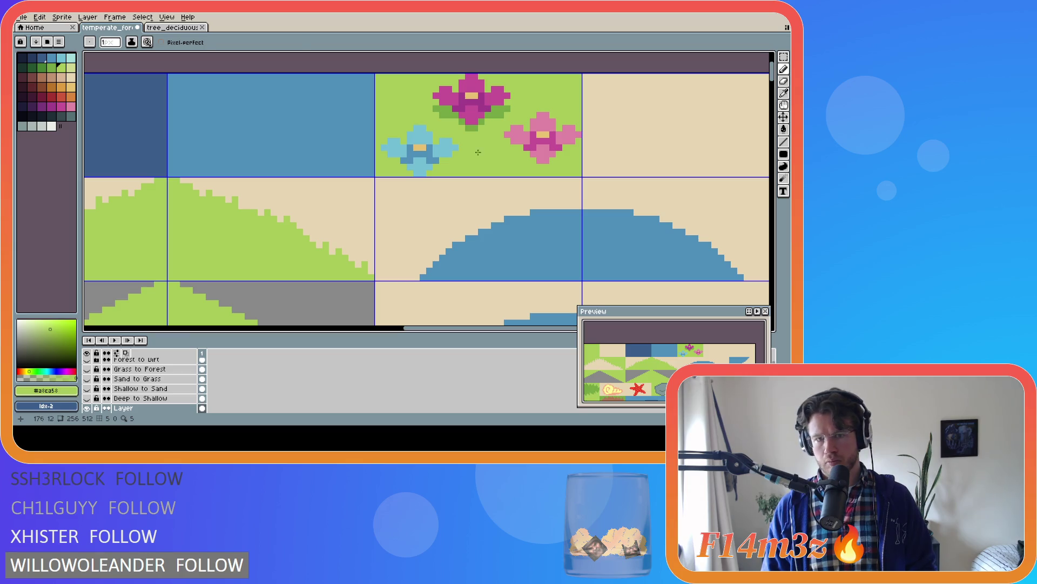
{"action": "left_click", "coordinate": [475, 124], "text": "alt"}
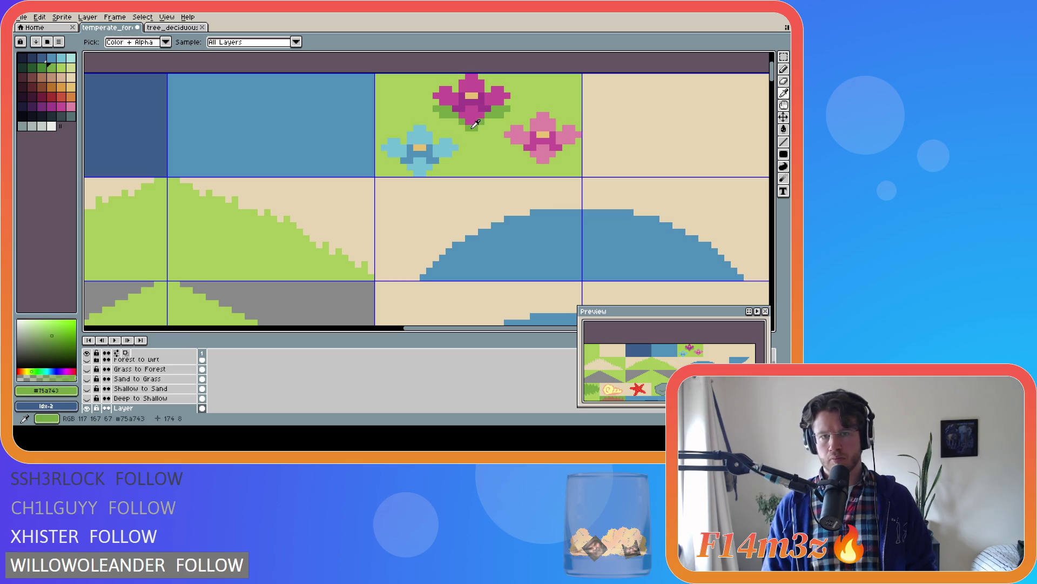
{"action": "left_click", "coordinate": [443, 159]}
{"action": "left_click", "coordinate": [444, 166]}
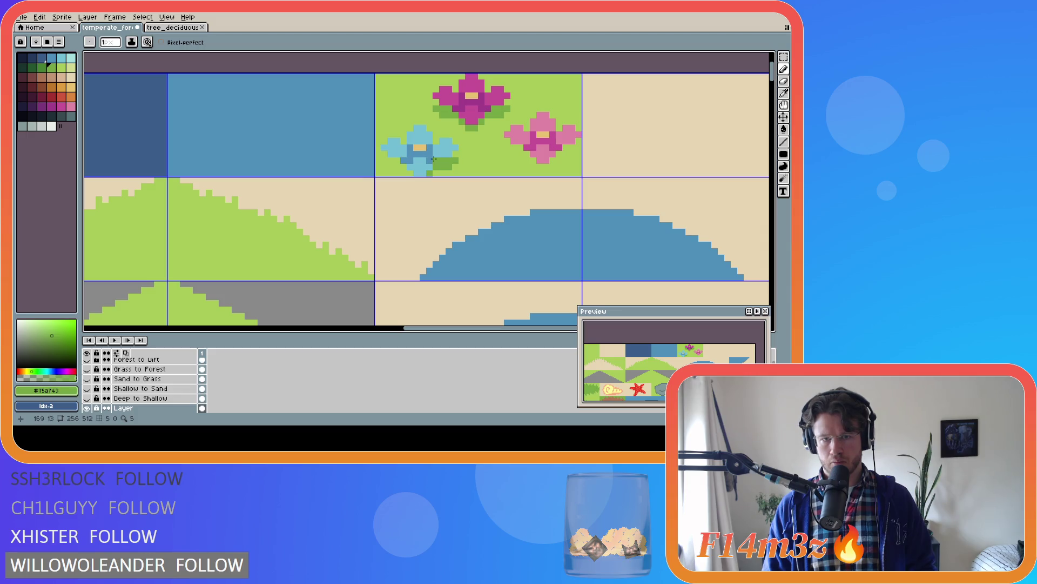
Raise the blue flower one pixel
{"action": "key", "text": "m"}
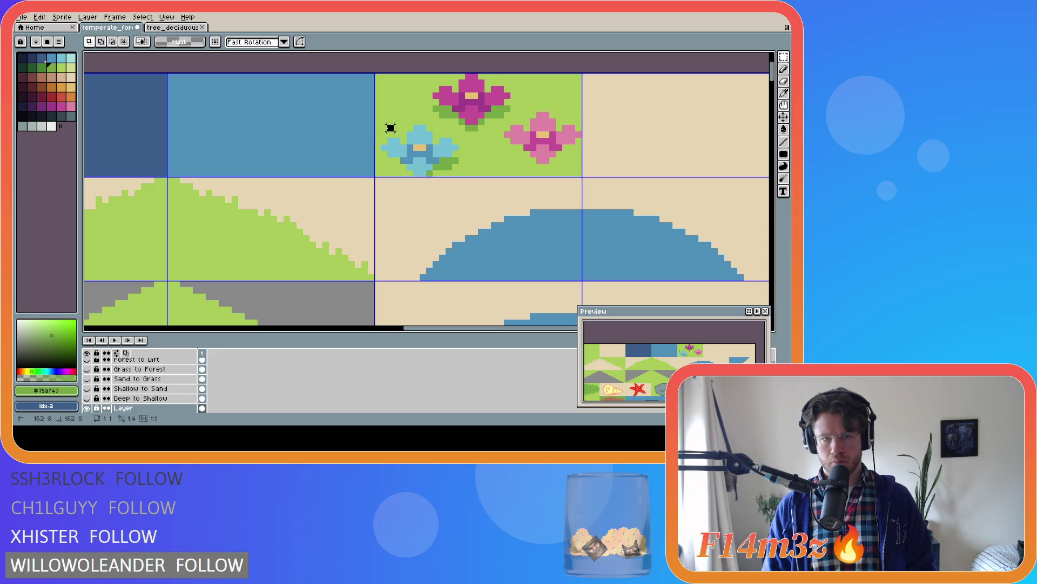
{"action": "mouse_move", "coordinate": [390, 128]}
{"action": "left_mouse_down"}
{"action": "mouse_move", "coordinate": [460, 178]}
{"action": "mouse_move", "coordinate": [447, 155]}
{"action": "left_mouse_up"}
{"action": "key", "text": "ctrl+d"}
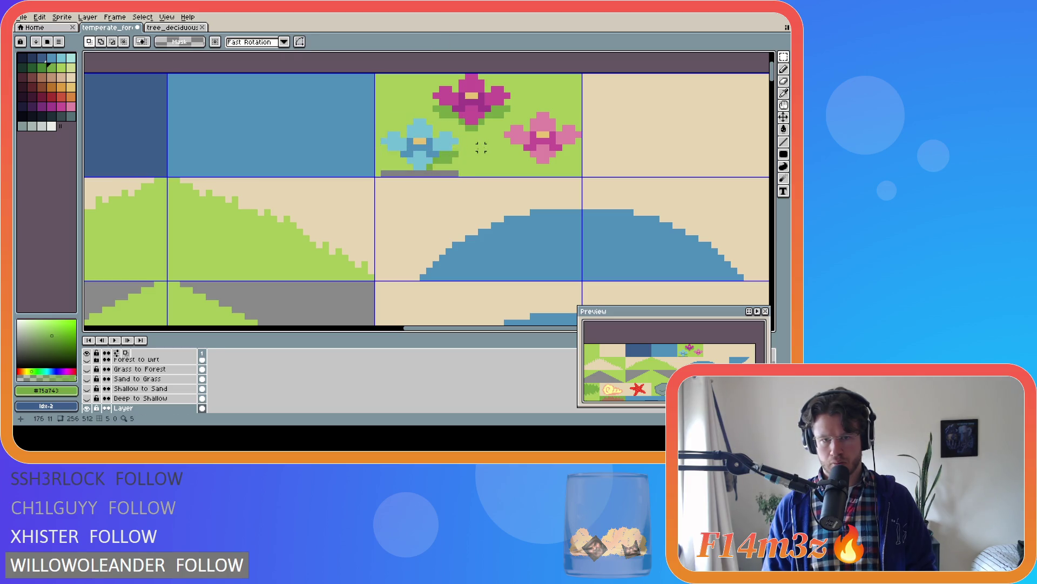
Fill the grey strip under the flowers with light grass green, undoing the accidental darker fill
{"action": "key", "text": "g"}
{"action": "left_click", "coordinate": [442, 173]}
{"action": "left_click", "coordinate": [434, 161], "text": "alt"}
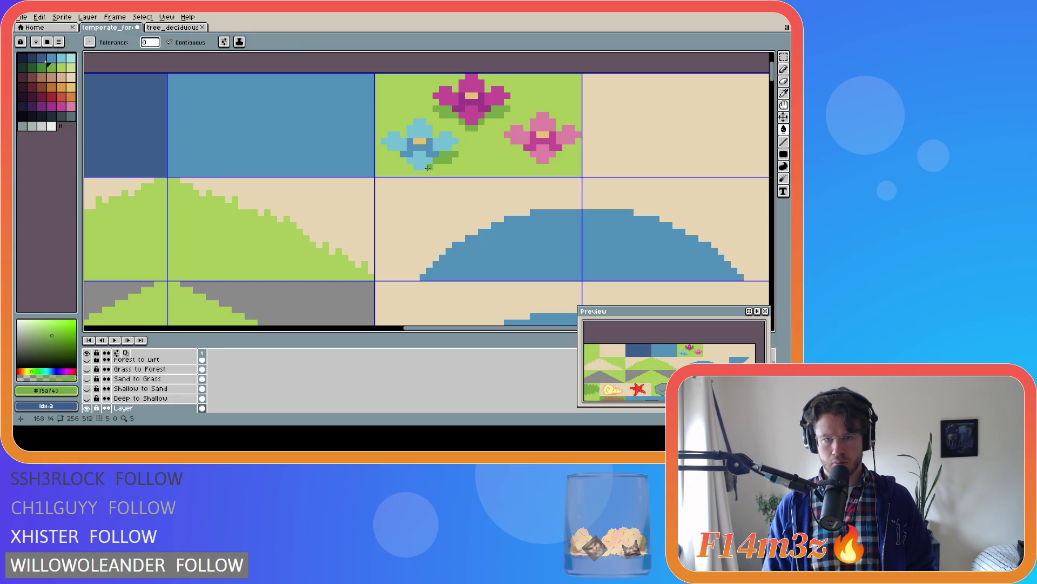
{"action": "left_click", "coordinate": [424, 173]}
{"action": "key", "text": "v"}
{"action": "key", "text": "ctrl+z"}
Shade the grass under the pink flower with the Pencil
{"action": "key", "text": "b"}
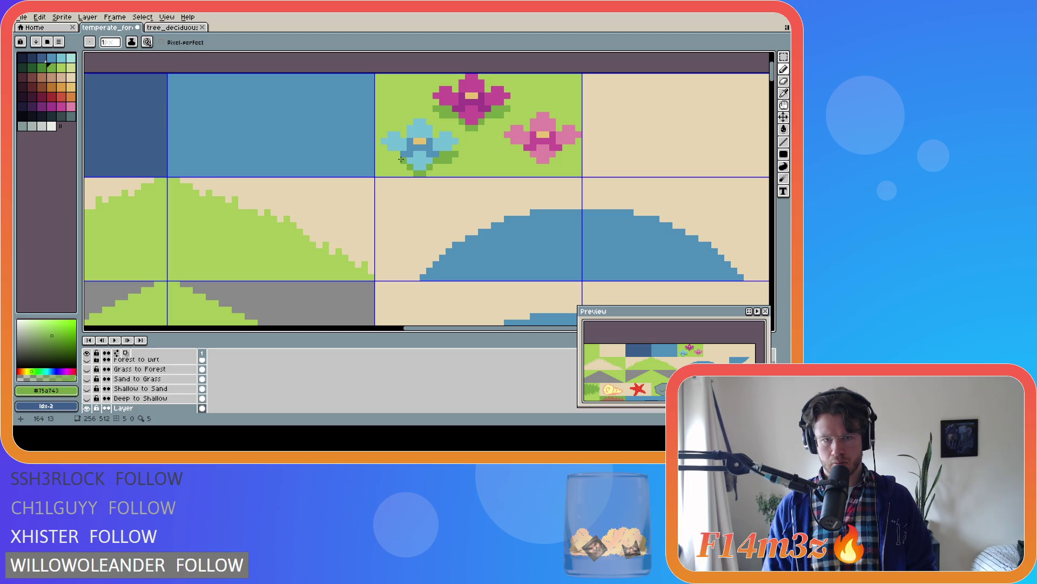
{"action": "left_click", "coordinate": [398, 154]}
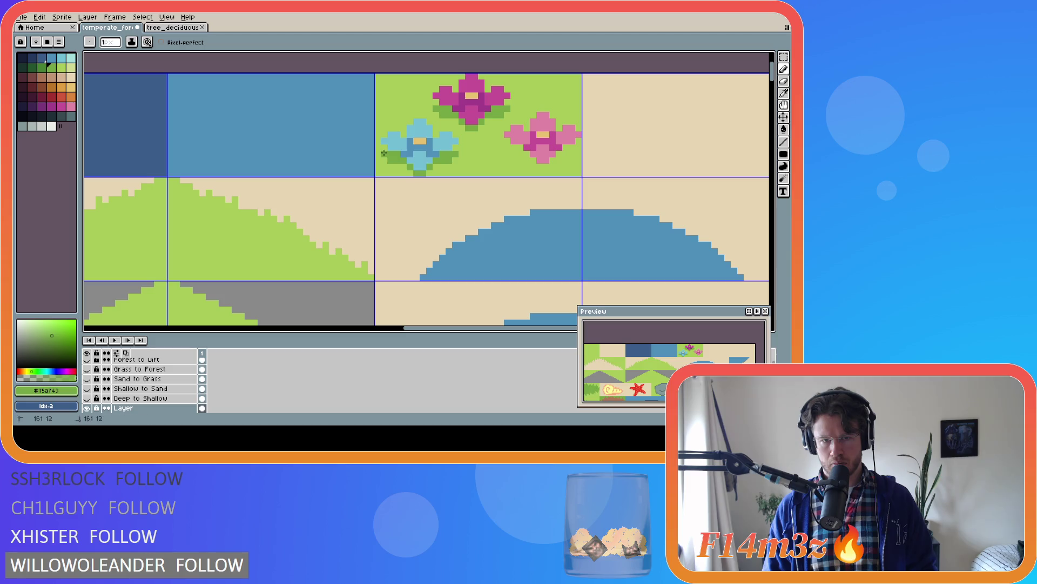
{"action": "left_click", "coordinate": [507, 146]}
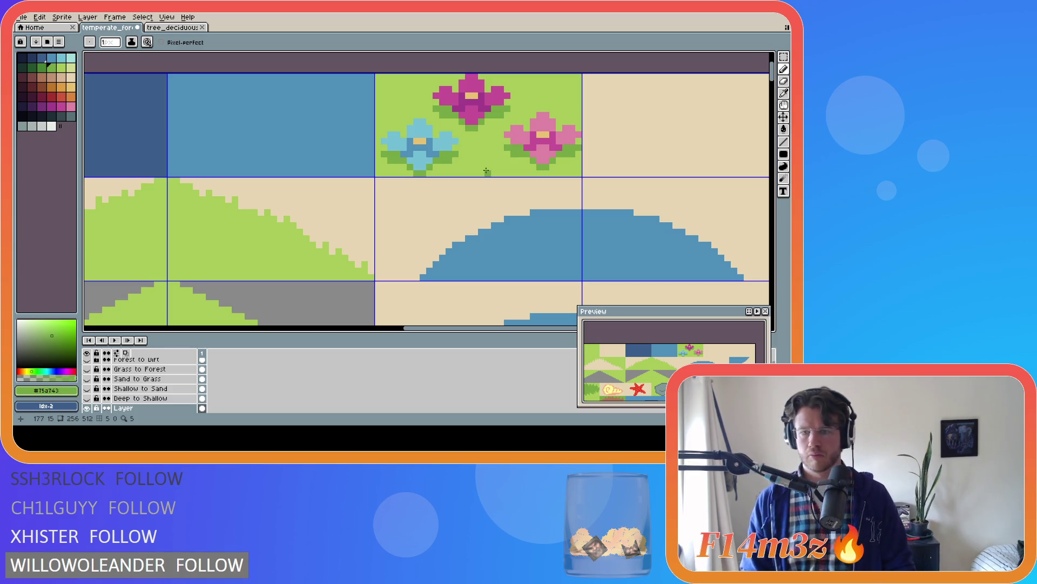
{"action": "key", "text": "i"}
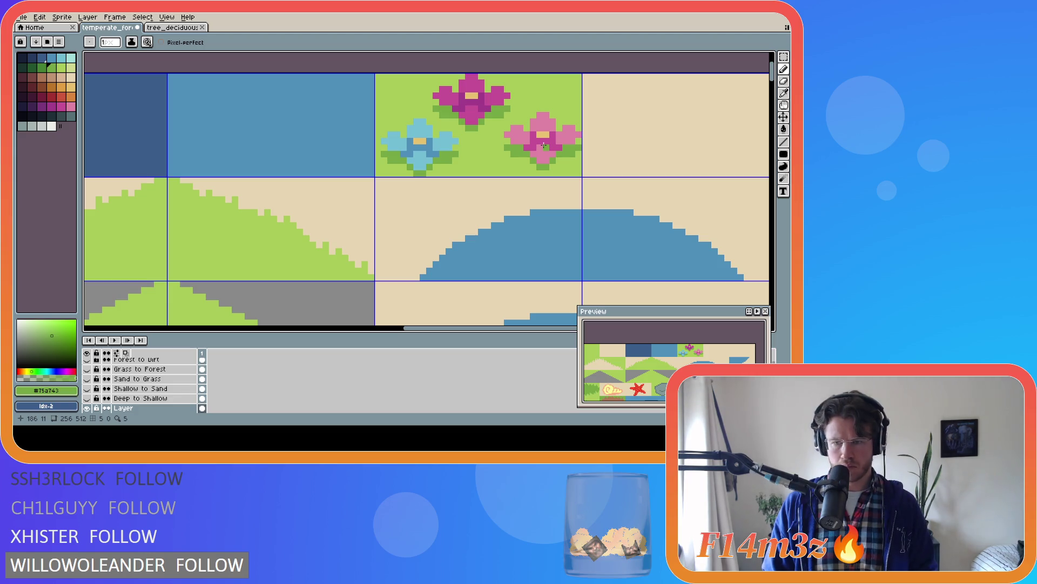
Magic Wand-select the pink flower's petals and stem, and shift it one pixel left
{"action": "key", "text": "m"}
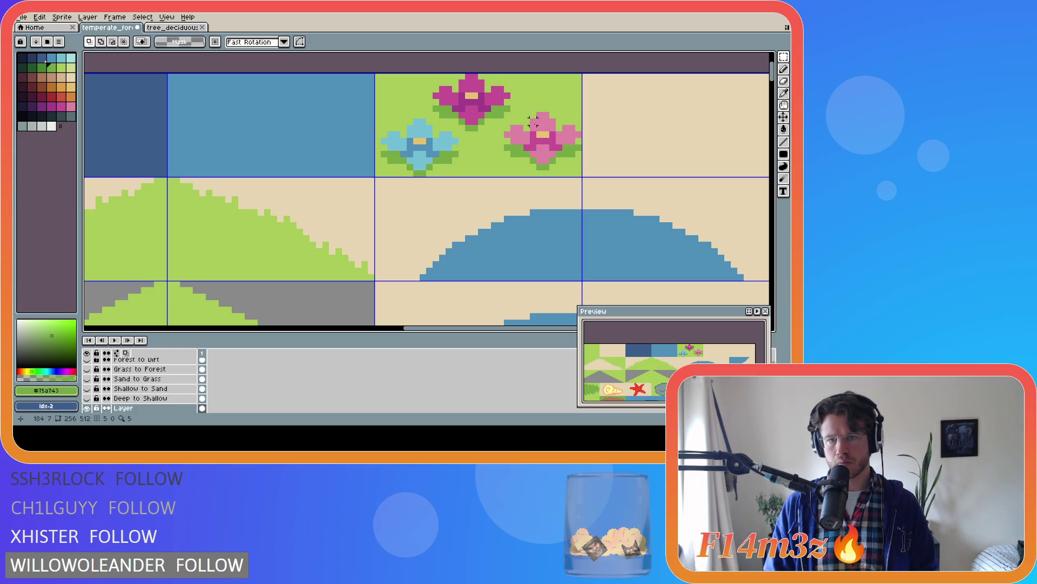
{"action": "key", "text": "w"}
{"action": "left_click", "coordinate": [533, 146]}
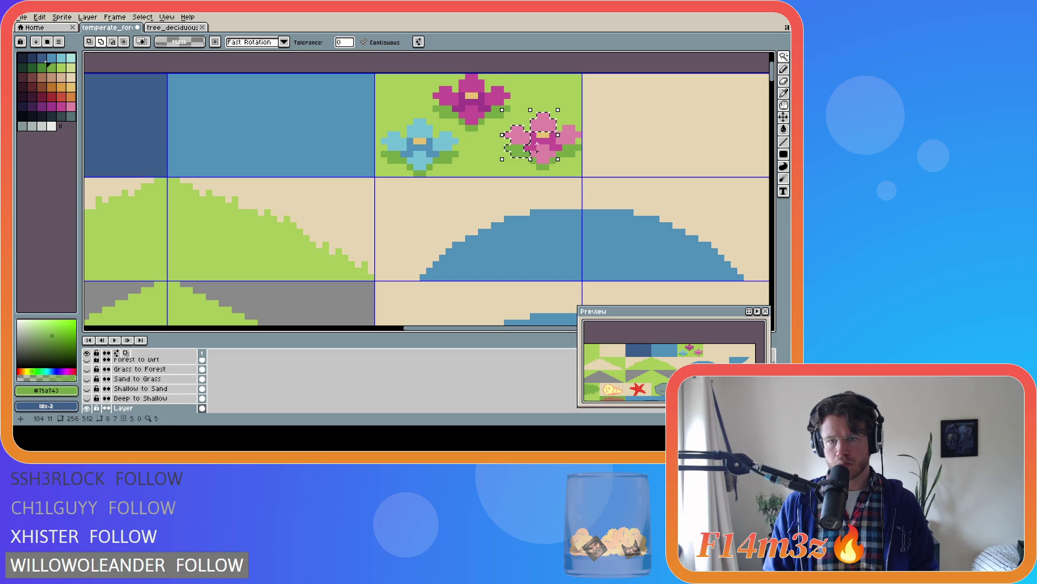
{"action": "left_click", "coordinate": [546, 166], "text": "shift"}
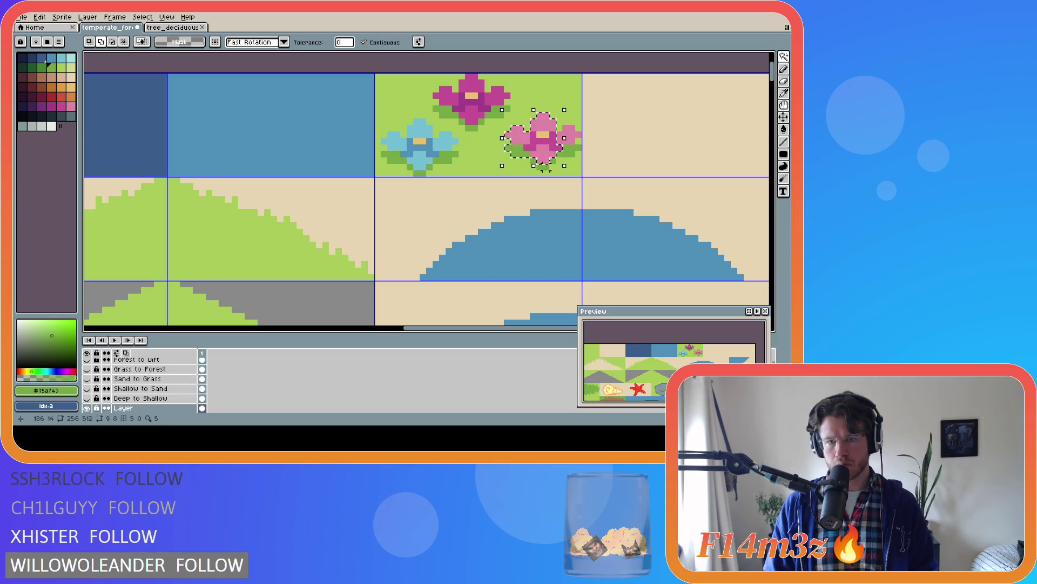
{"action": "left_click", "coordinate": [550, 169], "text": "shift"}
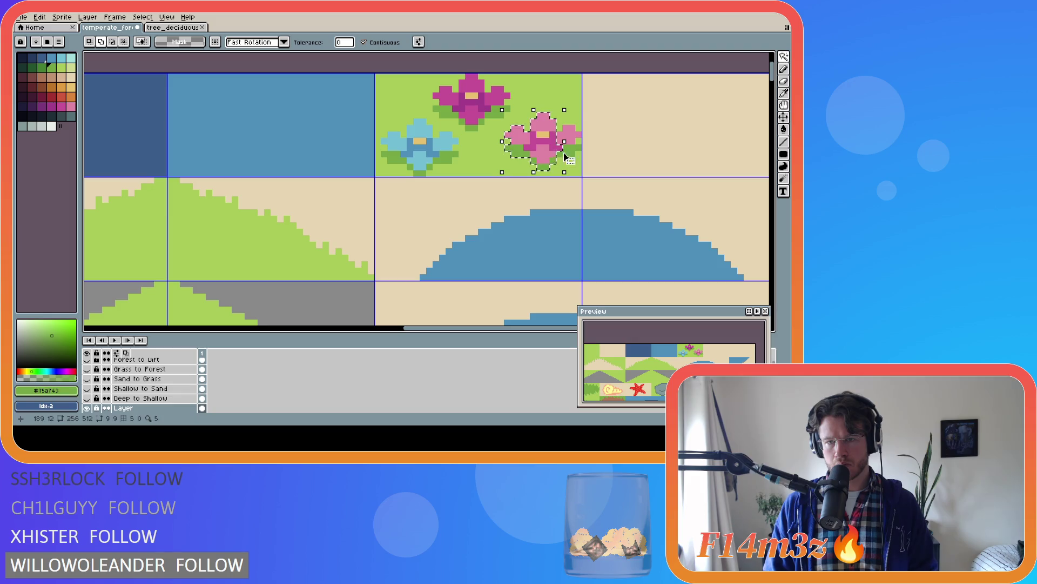
{"action": "left_click", "coordinate": [574, 131], "text": "shift"}
{"action": "left_click_drag", "start_coordinate": [552, 155], "coordinate": [546, 155]}
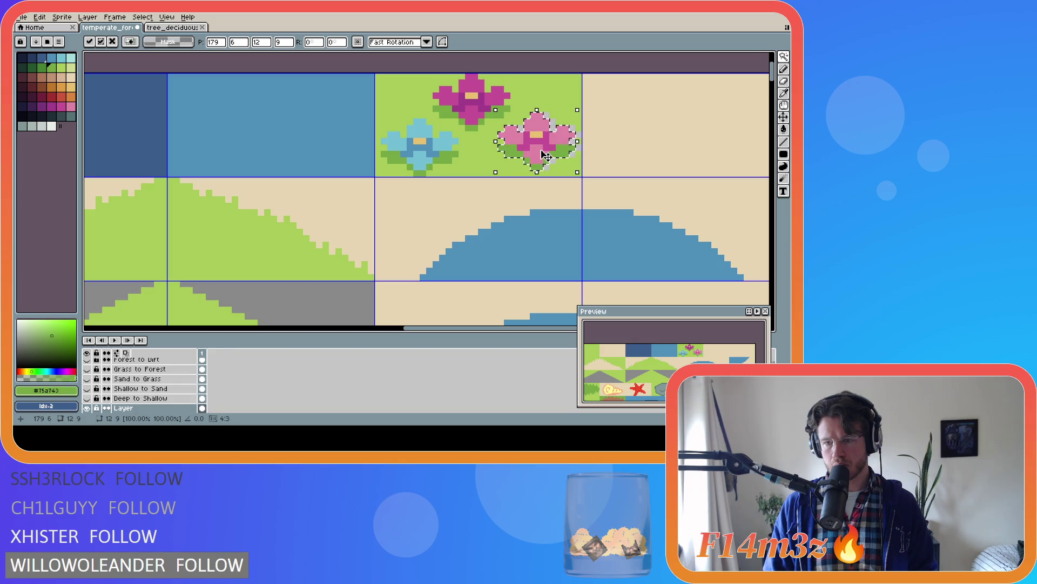
{"action": "key", "text": "Escape"}
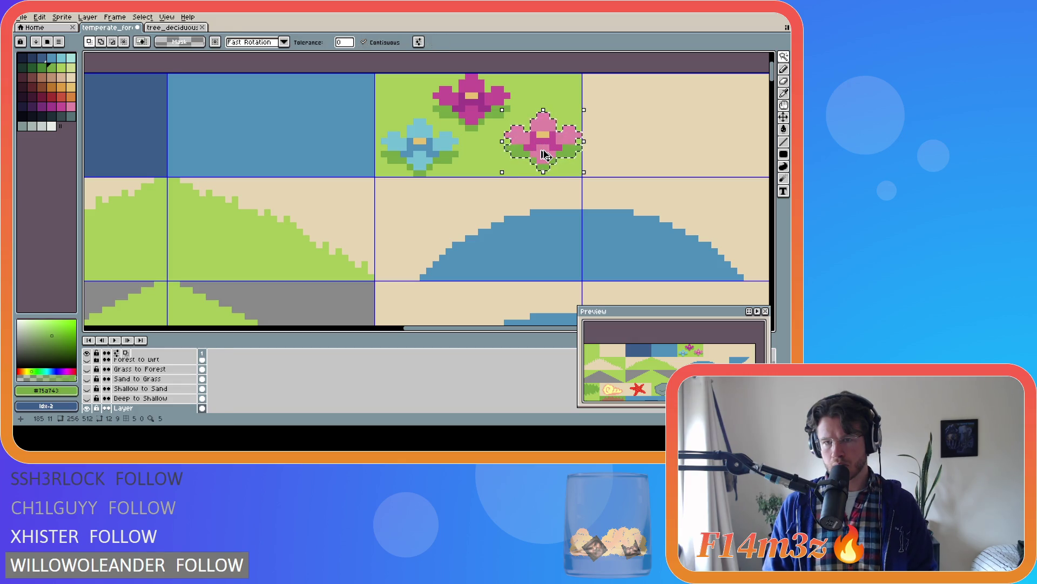
{"action": "key", "text": "ctrl+y"}
{"action": "key", "text": "Left"}
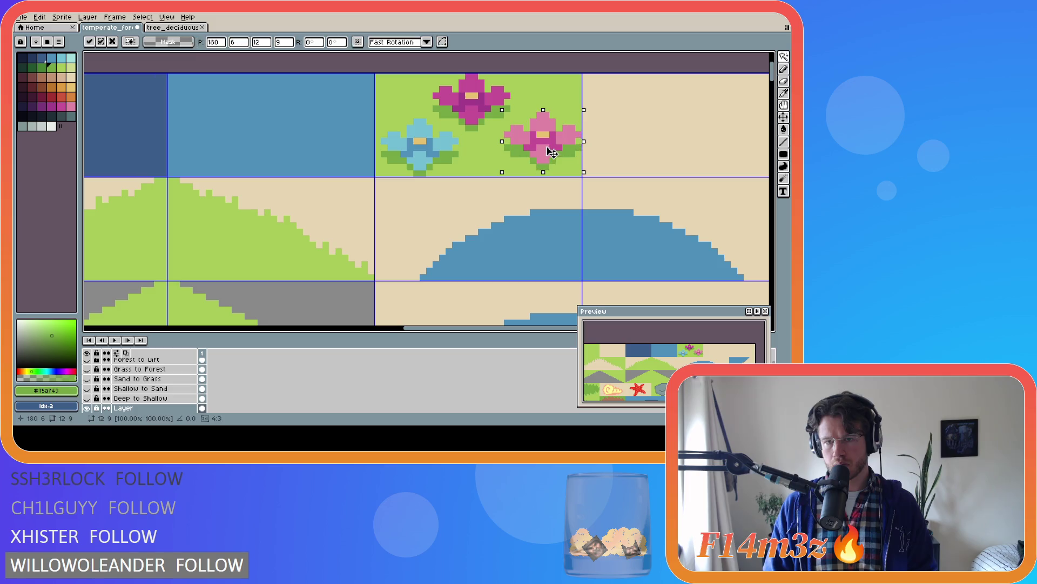
{"action": "key", "text": "m"}
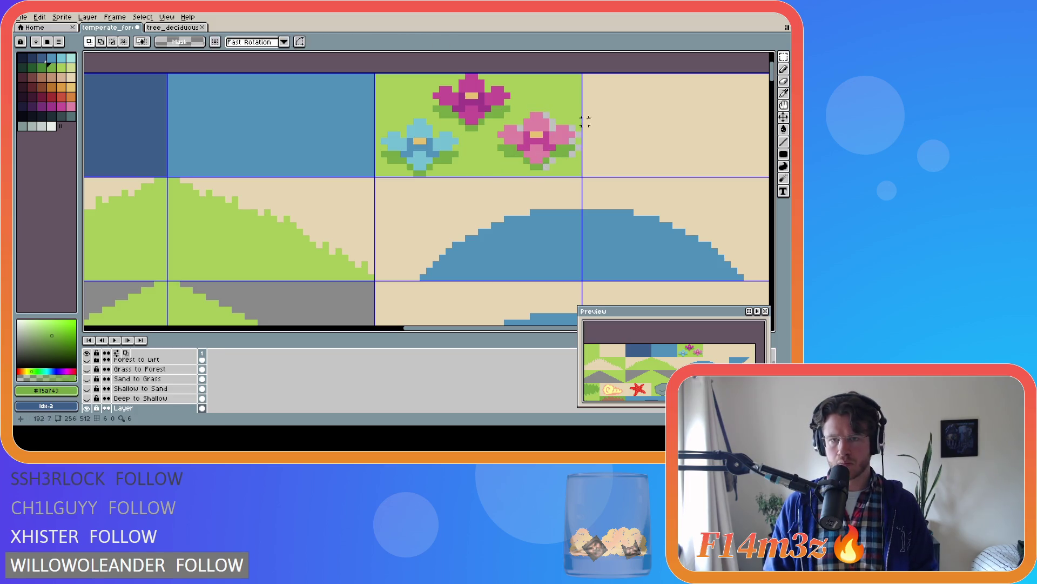
{"action": "left_click", "coordinate": [562, 106]}
{"action": "scroll", "coordinate": [552, 111], "scroll_direction": "up", "scroll_amount": 1}
Bucket-fill the three grey gaps beside the pink flower with grass green and save the tileset
{"action": "key", "text": "w"}
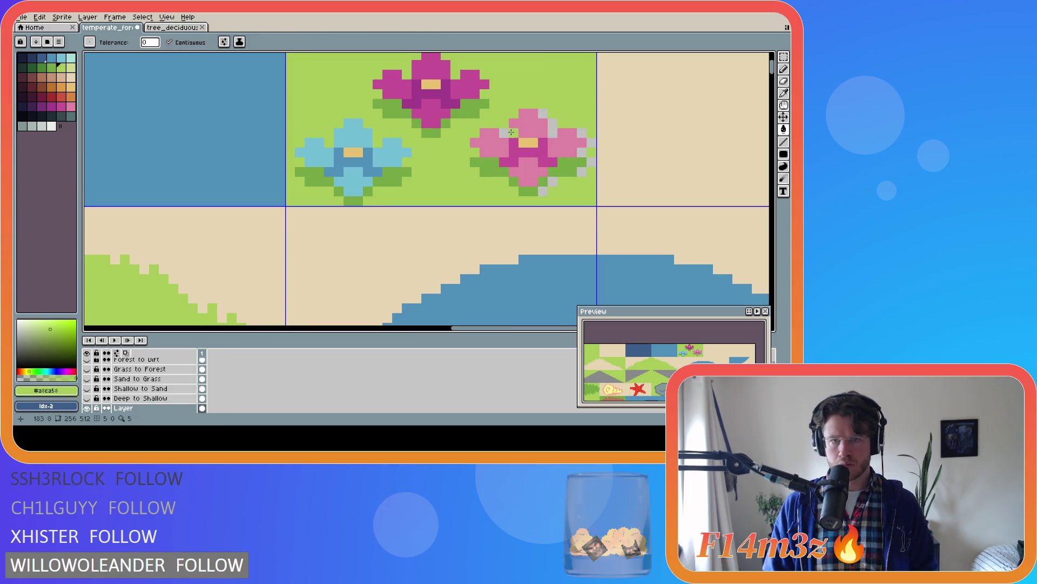
{"action": "left_click", "coordinate": [551, 125]}
{"action": "left_click", "coordinate": [580, 132]}
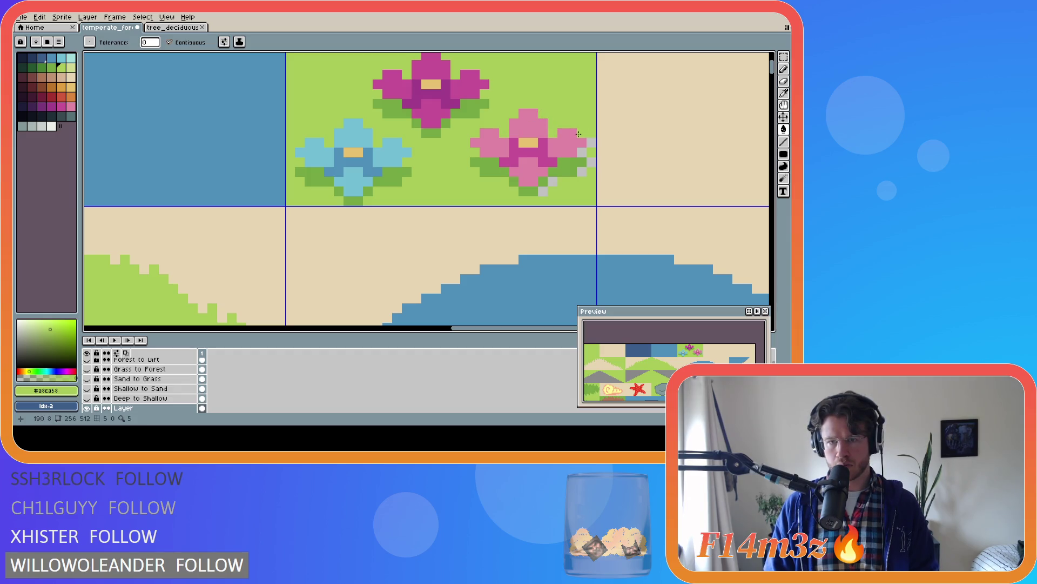
{"action": "left_click", "coordinate": [591, 163]}
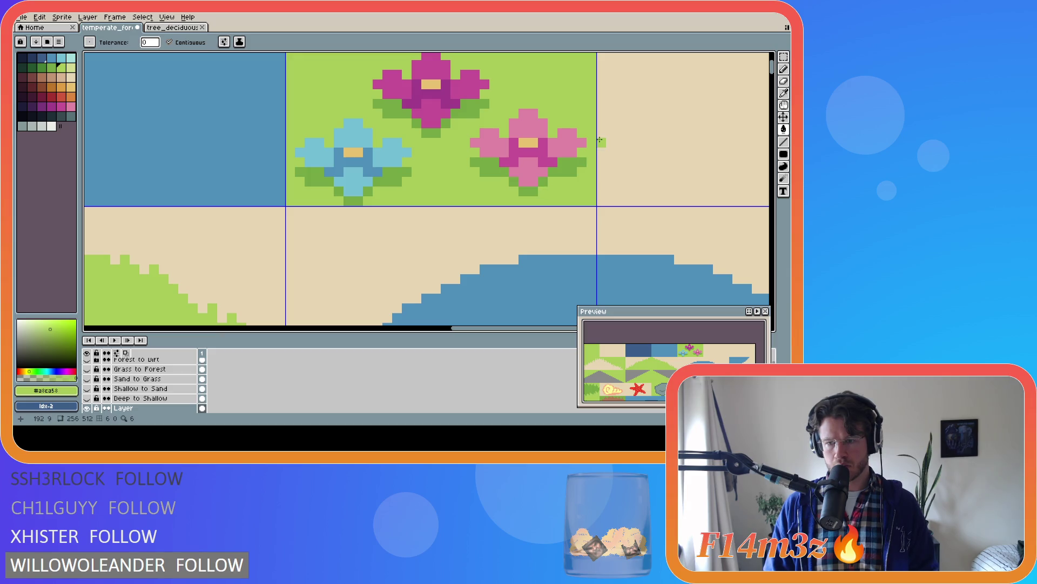
{"action": "scroll", "coordinate": [599, 140], "scroll_direction": "down", "scroll_amount": 2}
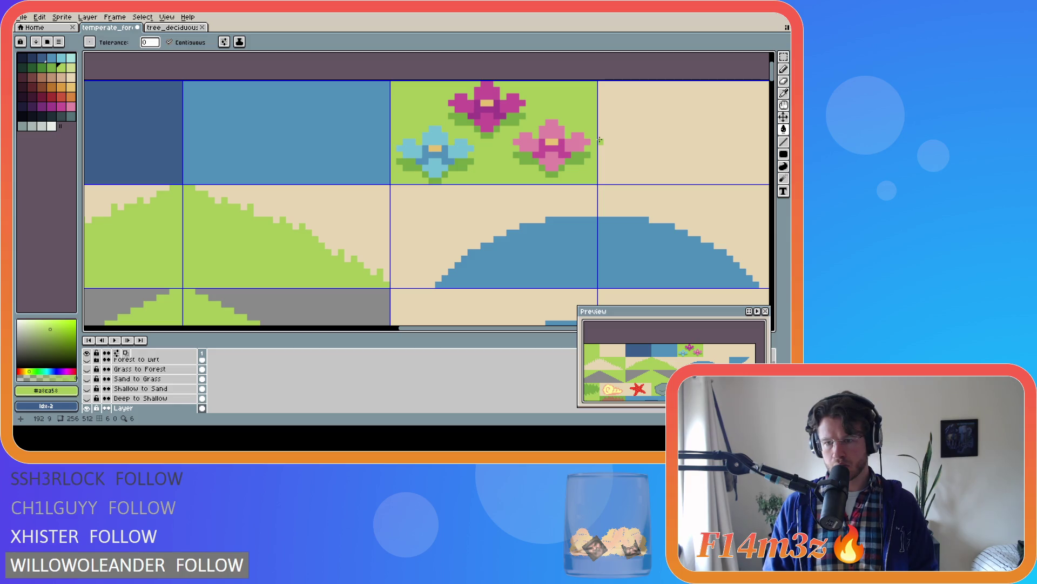
{"action": "key", "text": "ctrl+s"}
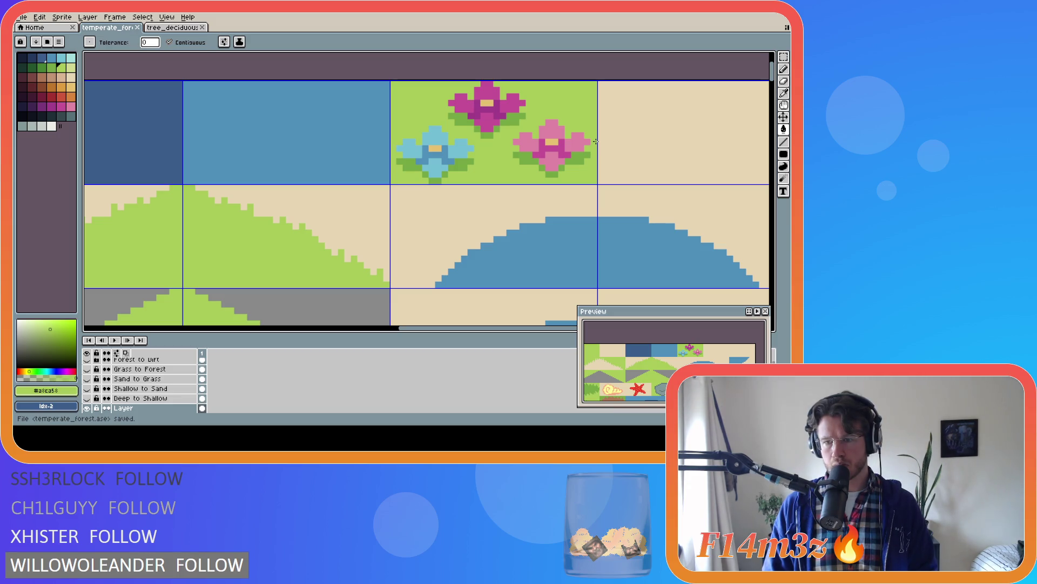
{"action": "scroll", "coordinate": [596, 142], "scroll_direction": "down", "scroll_amount": 3}
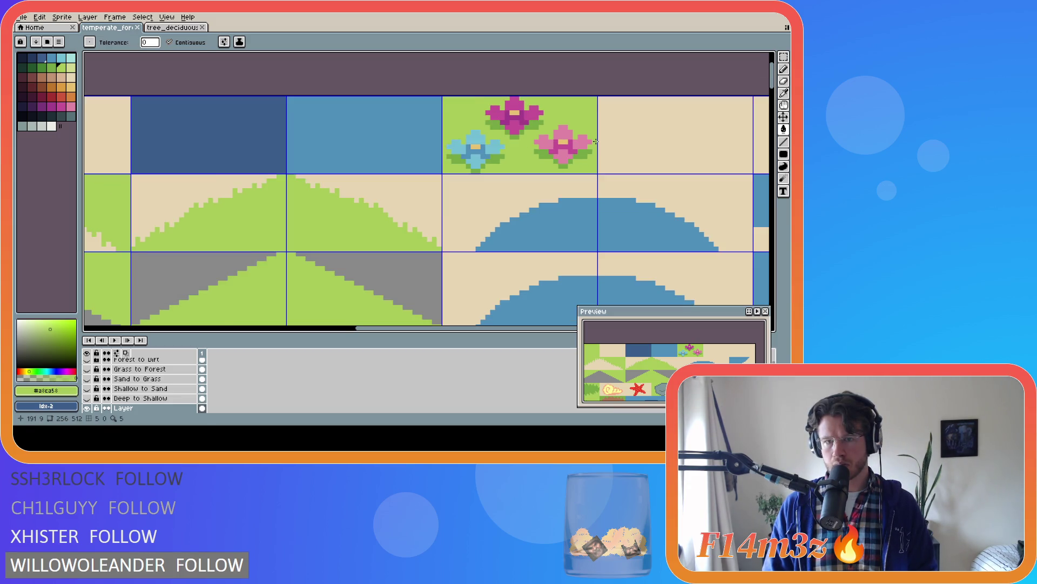
{"action": "left_click_drag", "start_coordinate": [662, 382], "coordinate": [665, 361]}
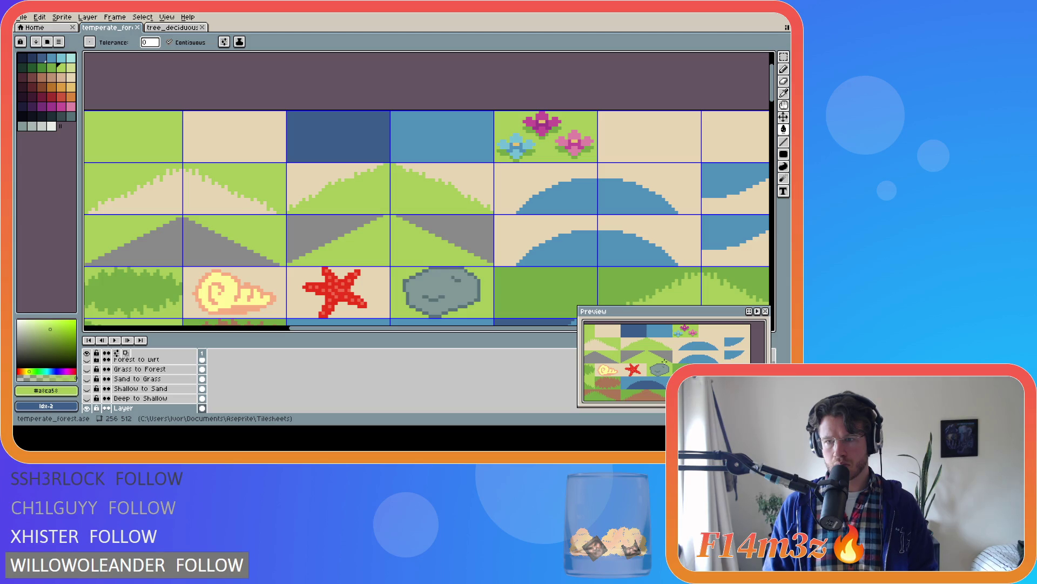
{"action": "key", "text": "ctrl+s"}
{"action": "scroll", "coordinate": [552, 238], "scroll_direction": "down", "scroll_amount": 3}
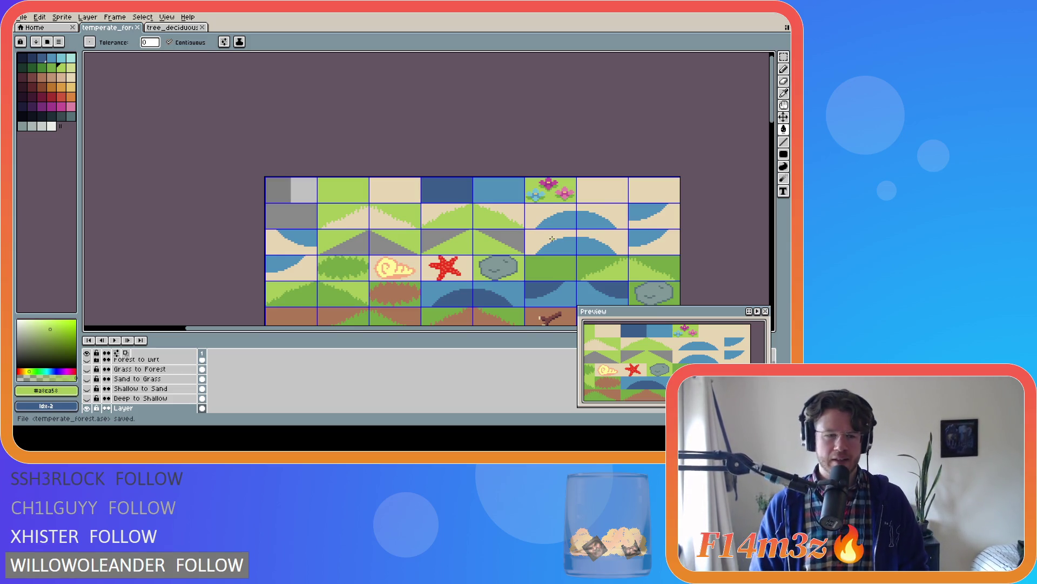
{"action": "left_click_drag", "start_coordinate": [647, 379], "coordinate": [656, 376]}
{"action": "key", "text": "i"}
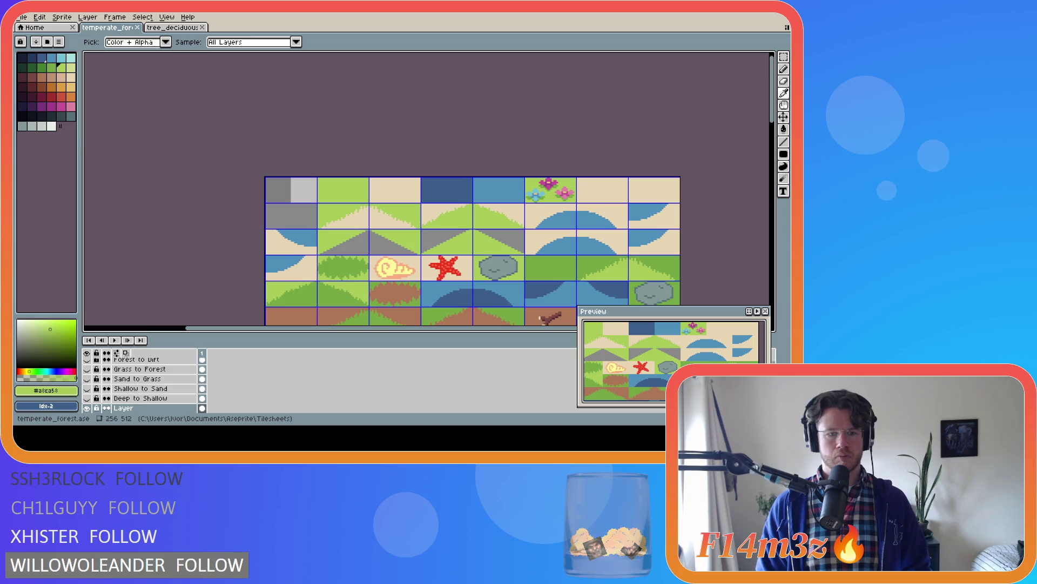
Switch to the Paint Bucket fill tool
{"action": "key", "text": "g"}
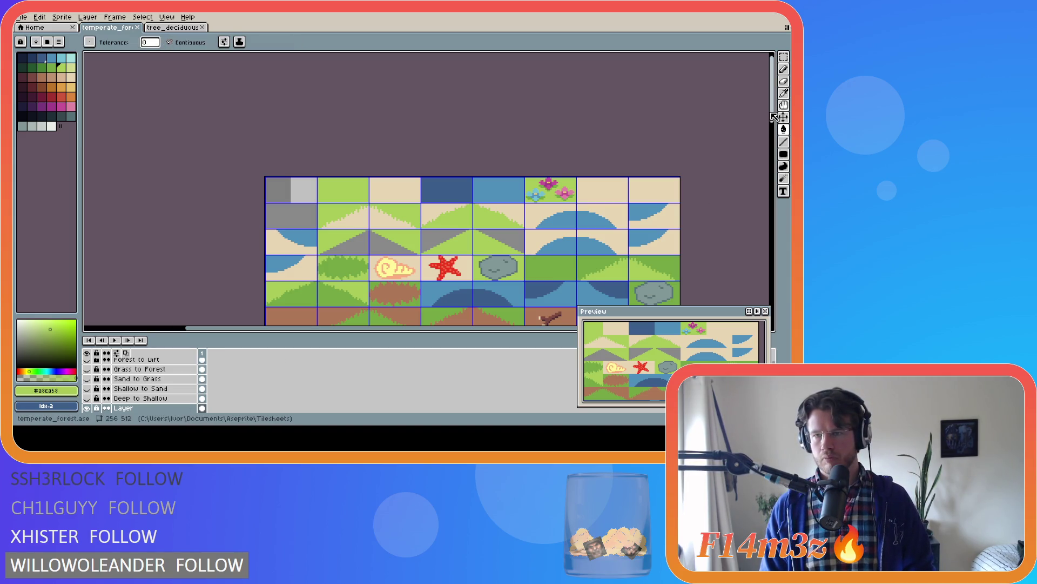
Magic Wand-select the blue flower's petals and its surrounding green leaves
{"action": "scroll", "coordinate": [651, 163], "scroll_direction": "down", "scroll_amount": 3}
{"action": "scroll", "coordinate": [614, 166], "scroll_direction": "up", "scroll_amount": 2}
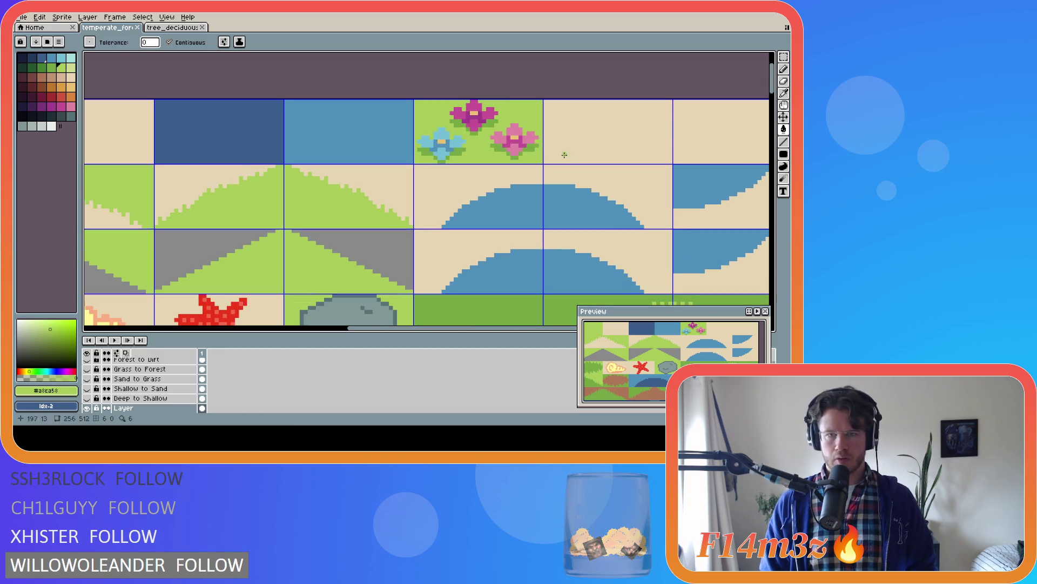
{"action": "scroll", "coordinate": [443, 138], "scroll_direction": "up", "scroll_amount": 1}
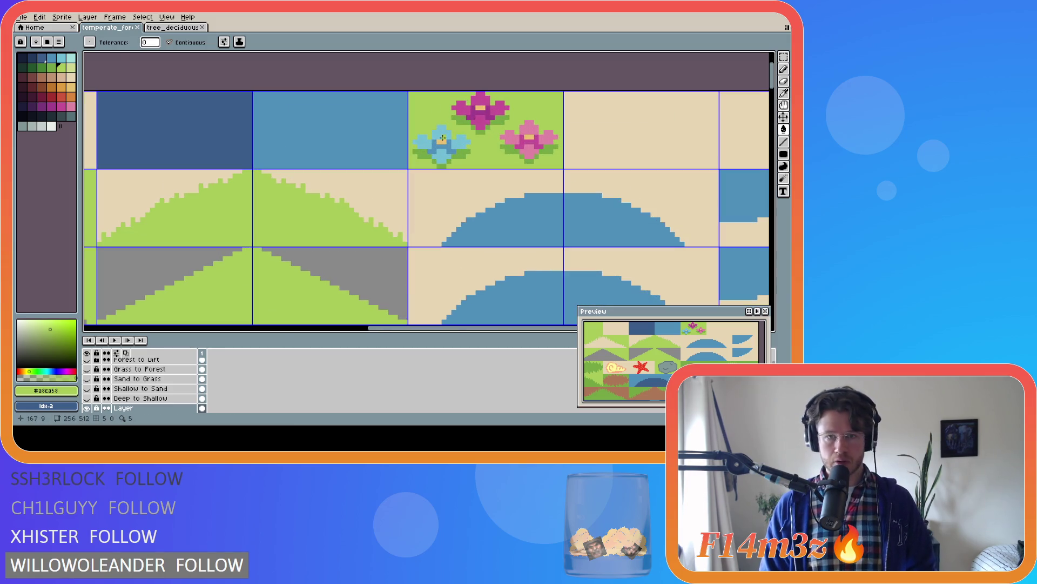
{"action": "key", "text": "w"}
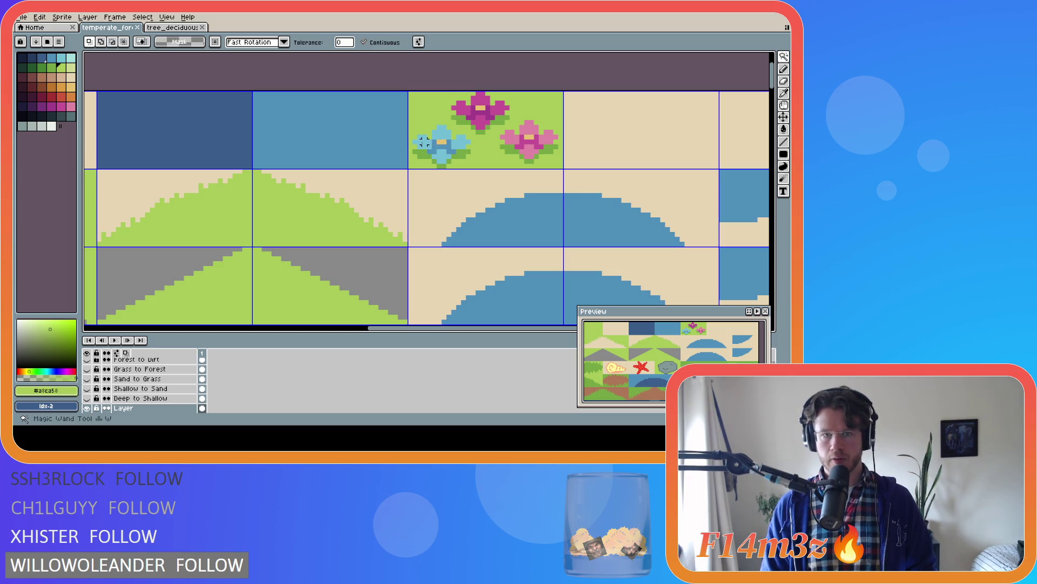
{"action": "scroll", "coordinate": [424, 142], "scroll_direction": "up", "scroll_amount": 2}
{"action": "left_click", "coordinate": [432, 155]}
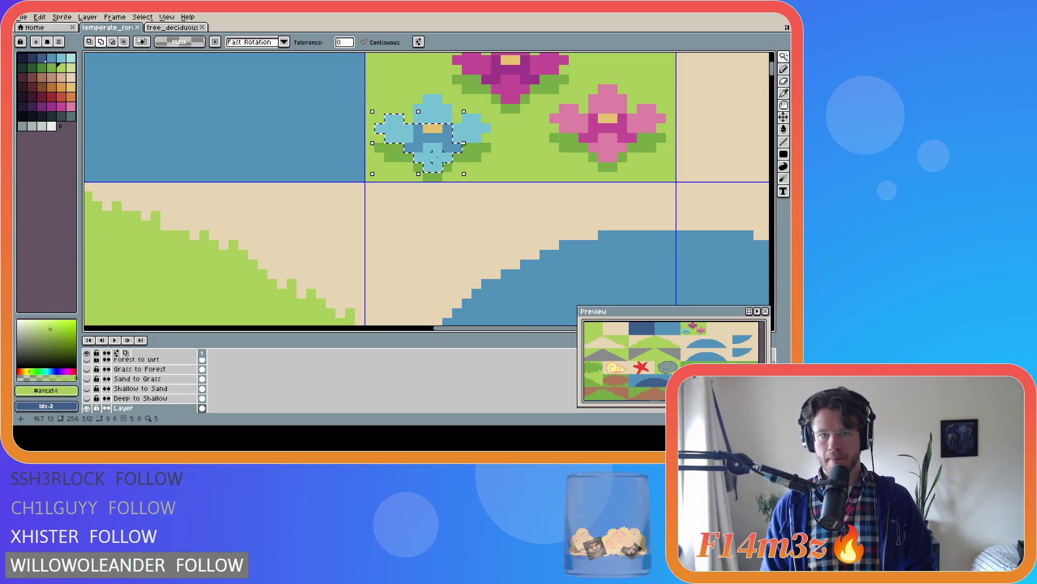
{"action": "left_click", "coordinate": [404, 132], "text": "shift"}
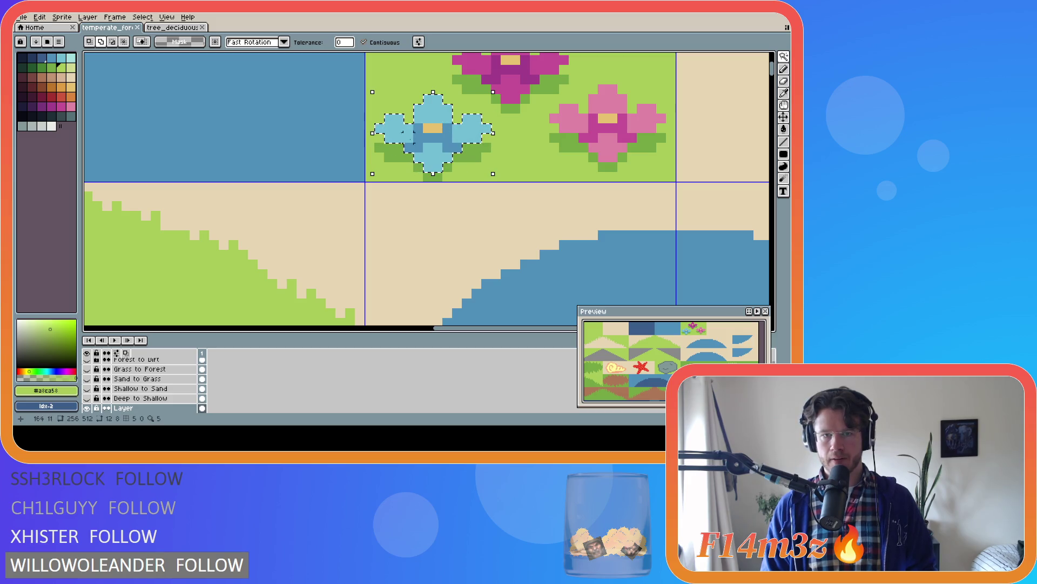
{"action": "left_click", "coordinate": [430, 174], "text": "shift"}
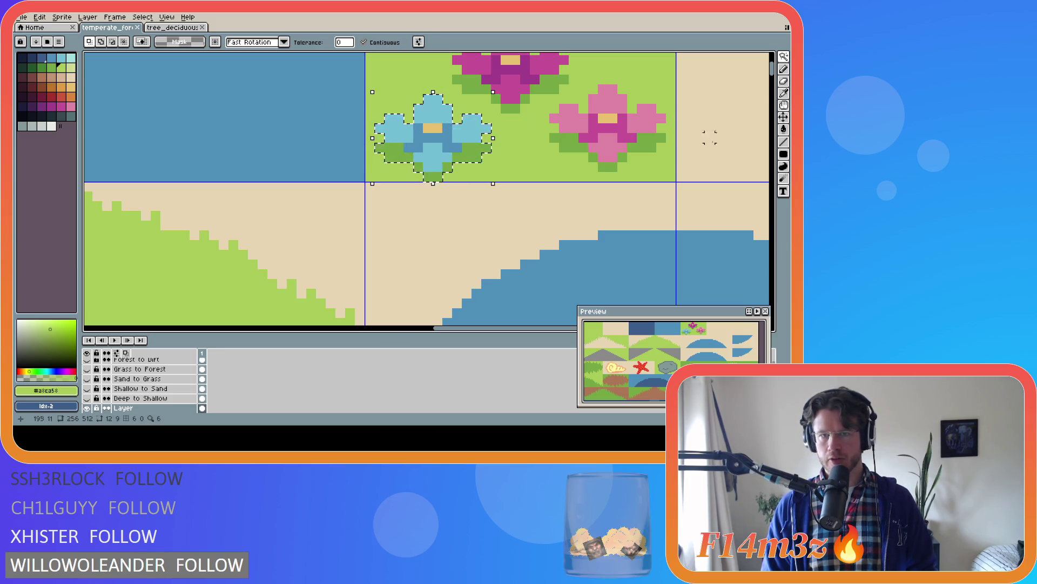
{"action": "left_click_drag", "start_coordinate": [772, 71], "coordinate": [771, 63]}
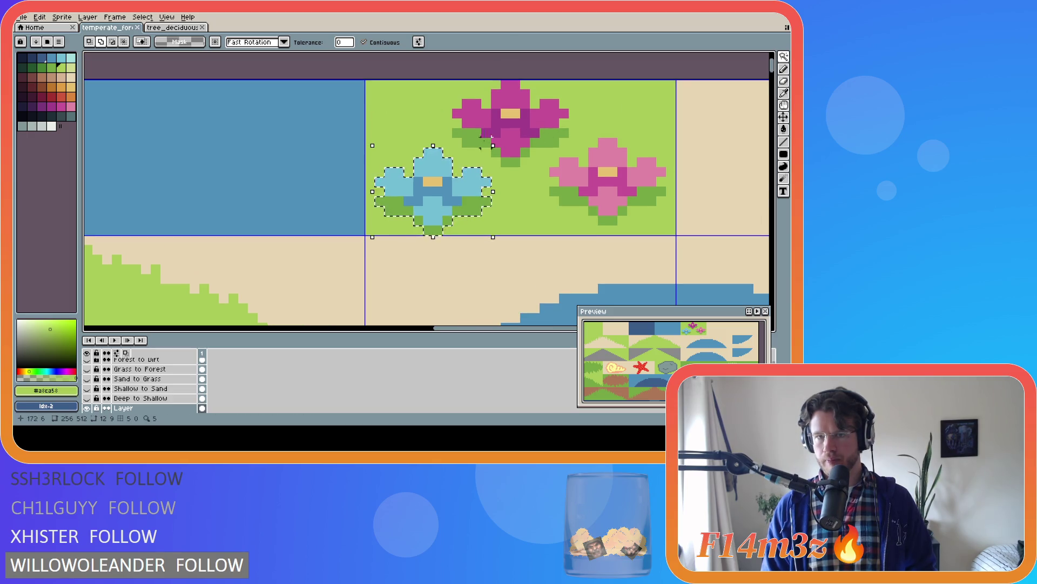
Add the magenta flower and the pink flower's petals, centre and stem to the selection
{"action": "left_click", "coordinate": [481, 118], "text": "shift"}
{"action": "left_click", "coordinate": [513, 100], "text": "shift"}
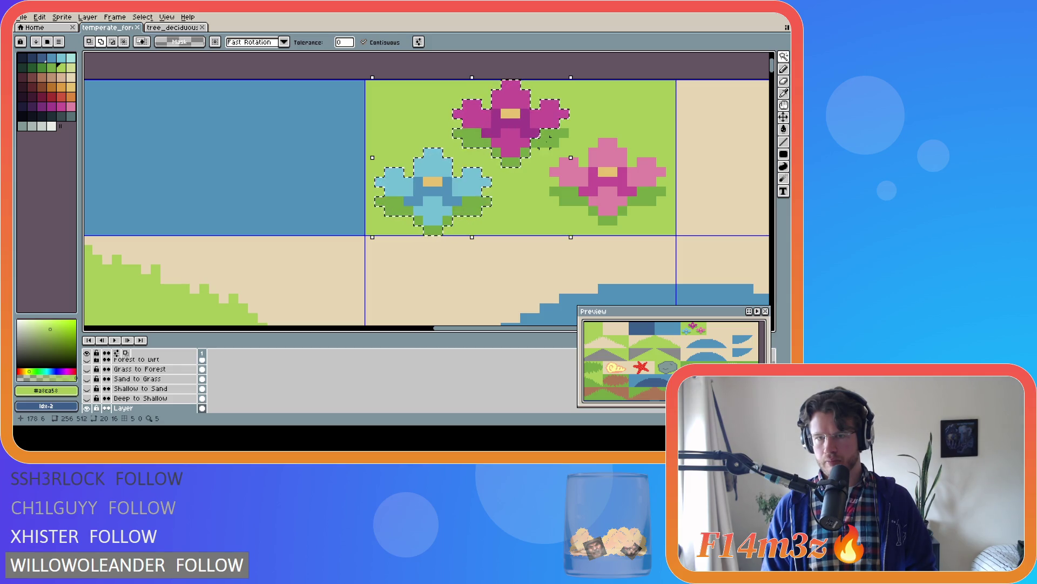
{"action": "left_click", "coordinate": [568, 173], "text": "shift"}
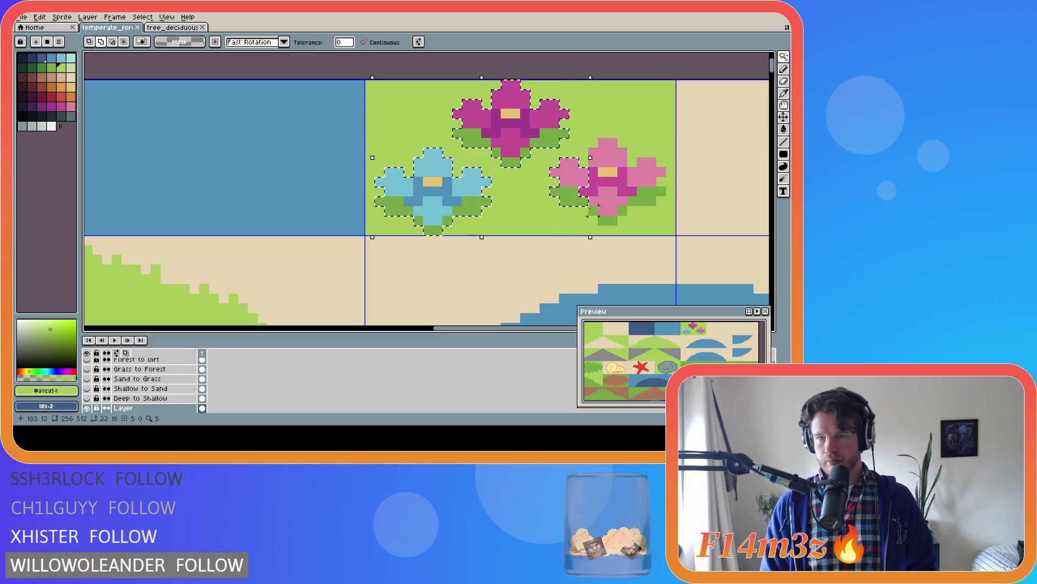
{"action": "left_click", "coordinate": [606, 204], "text": "shift"}
{"action": "left_click", "coordinate": [607, 184], "text": "shift"}
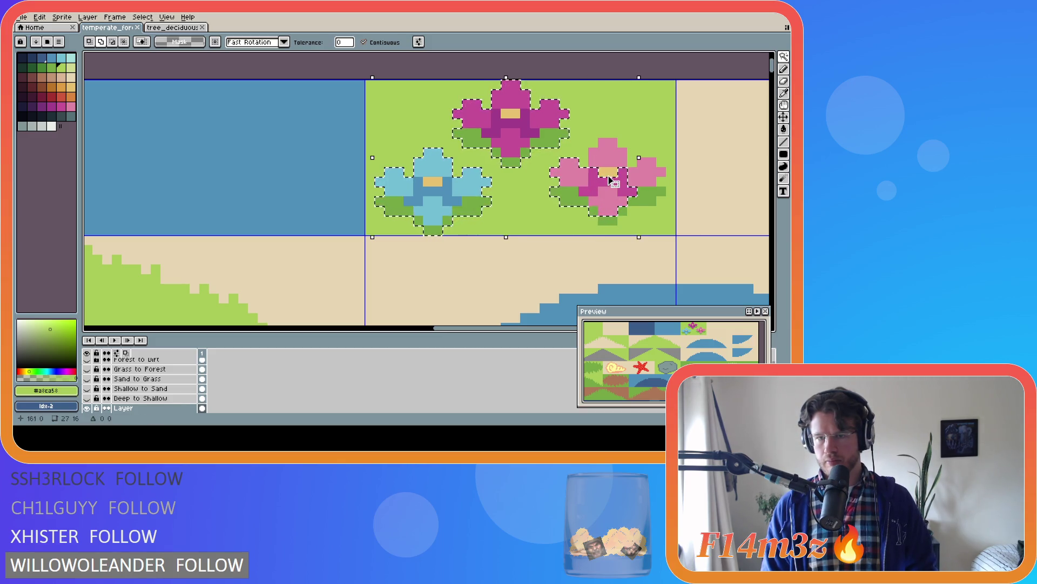
{"action": "left_click", "coordinate": [649, 173], "text": "shift"}
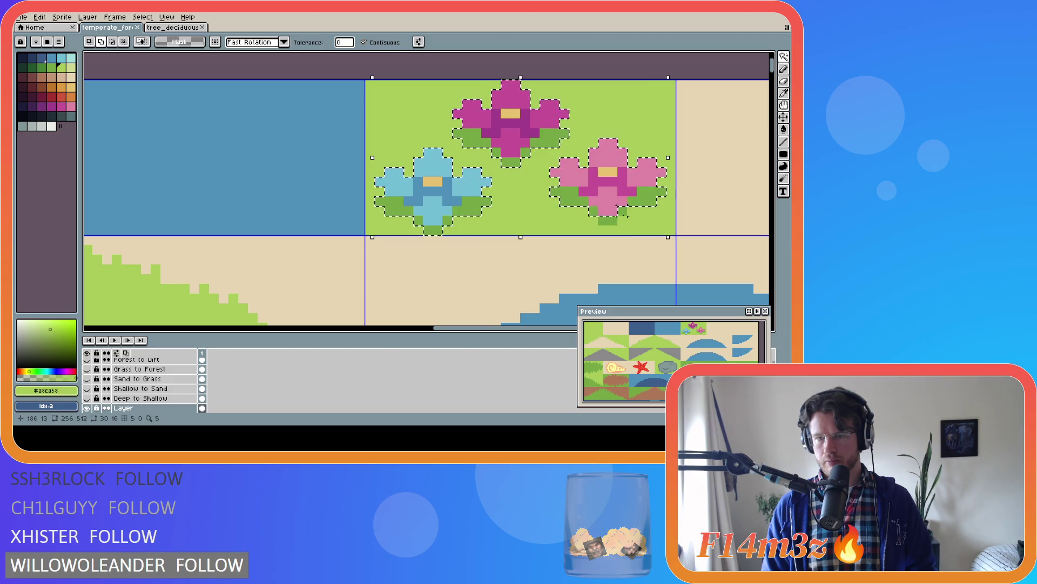
{"action": "left_click", "coordinate": [608, 221], "text": "shift"}
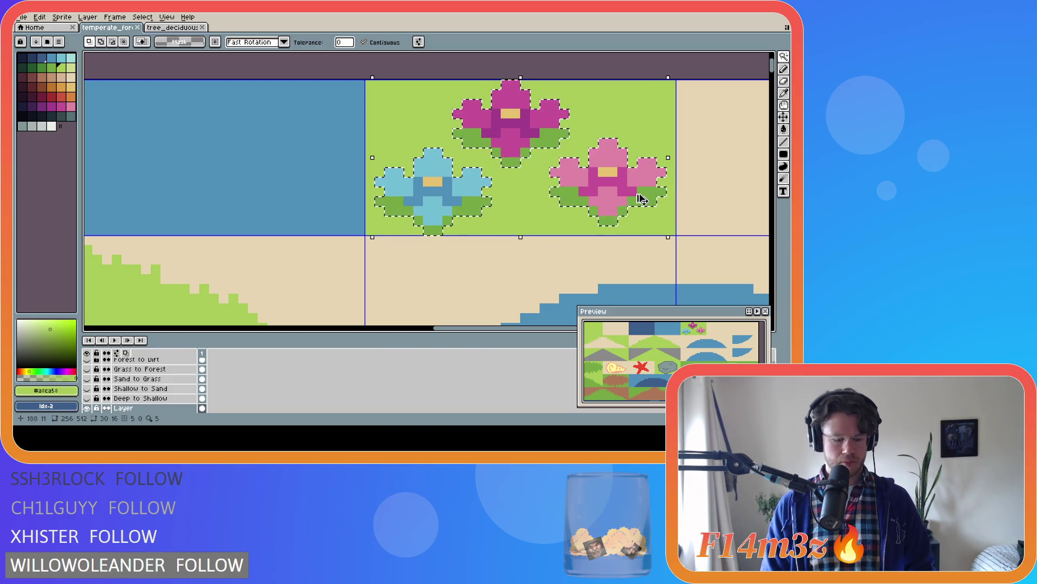
Scroll the view down after completing the flower selection
{"action": "scroll", "coordinate": [692, 178], "scroll_direction": "down", "scroll_amount": 4}
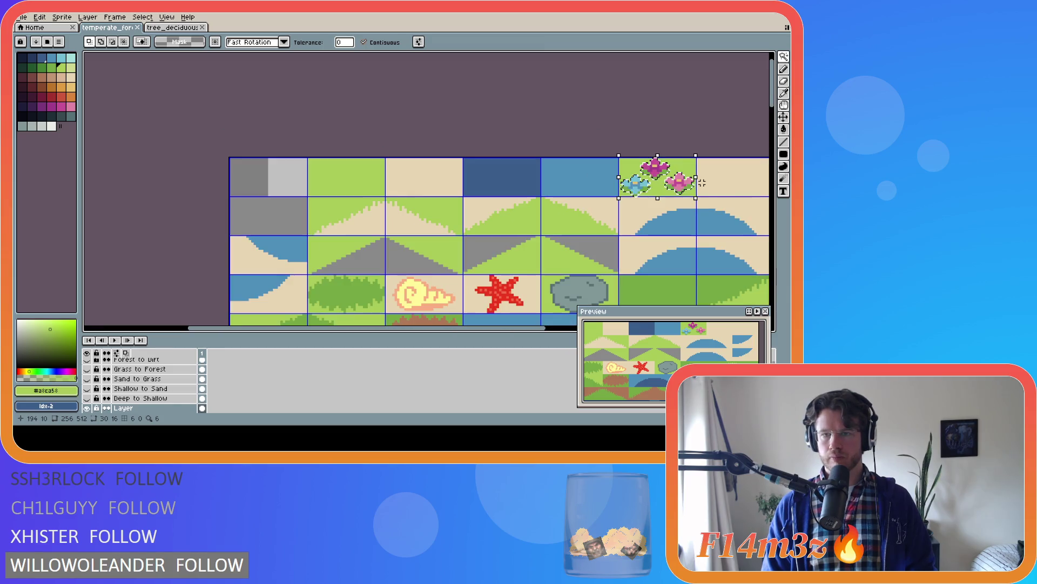
Drag the selected flowers down into an empty tile in the lower tile rows
{"action": "key", "text": "ctrl+t"}
{"action": "left_click_drag", "start_coordinate": [656, 175], "coordinate": [644, 230]}
{"action": "scroll", "coordinate": [491, 289], "scroll_direction": "down", "scroll_amount": 3}
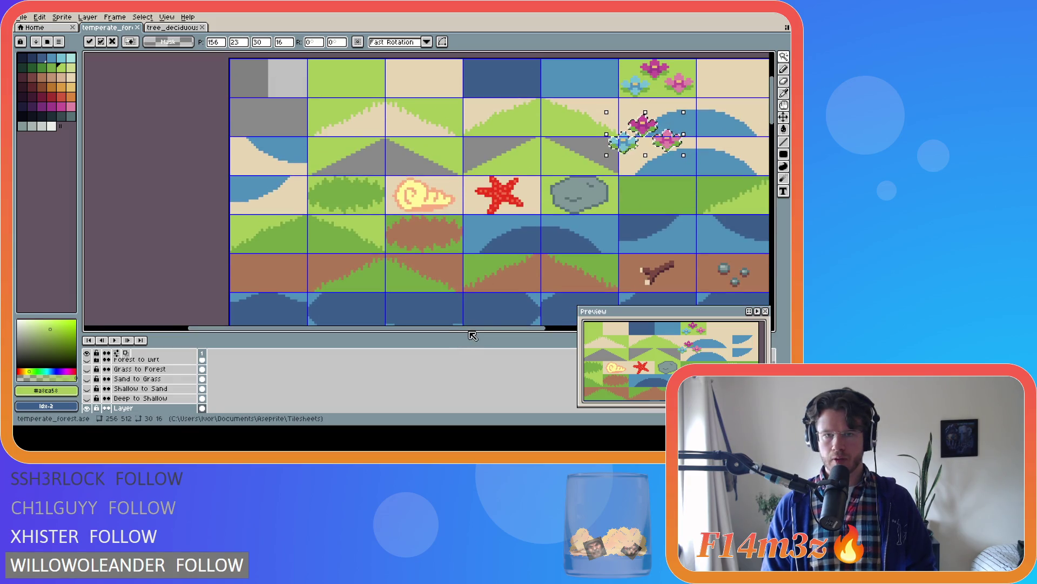
{"action": "left_click_drag", "start_coordinate": [546, 329], "coordinate": [601, 327]}
{"action": "scroll", "coordinate": [591, 212], "scroll_direction": "down", "scroll_amount": 1}
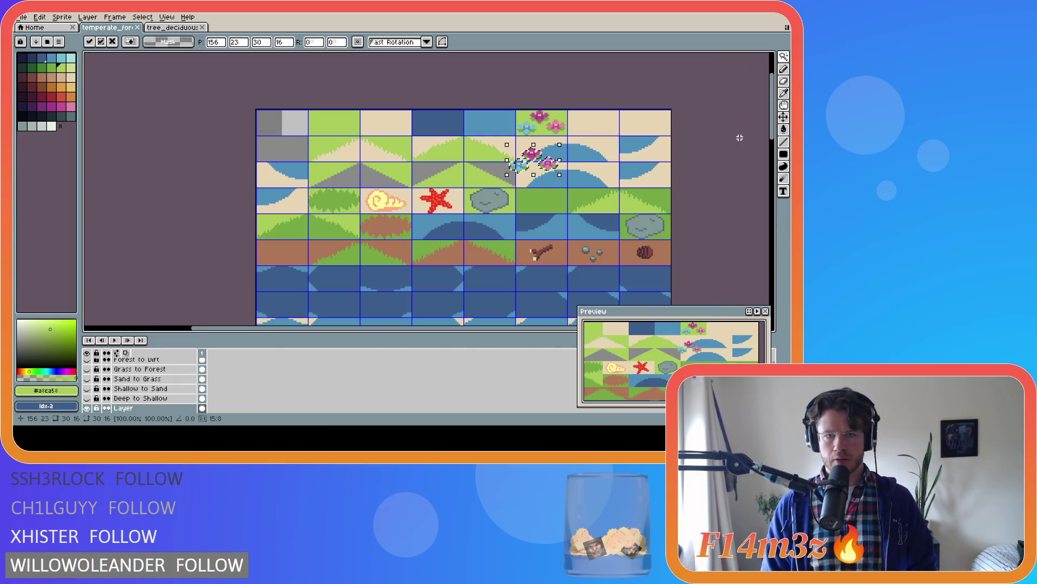
{"action": "mouse_move", "coordinate": [772, 118]}
{"action": "left_mouse_down"}
{"action": "mouse_move", "coordinate": [783, 172]}
{"action": "mouse_move", "coordinate": [780, 132]}
{"action": "left_mouse_up"}
{"action": "left_click_drag", "start_coordinate": [533, 101], "coordinate": [516, 303]}
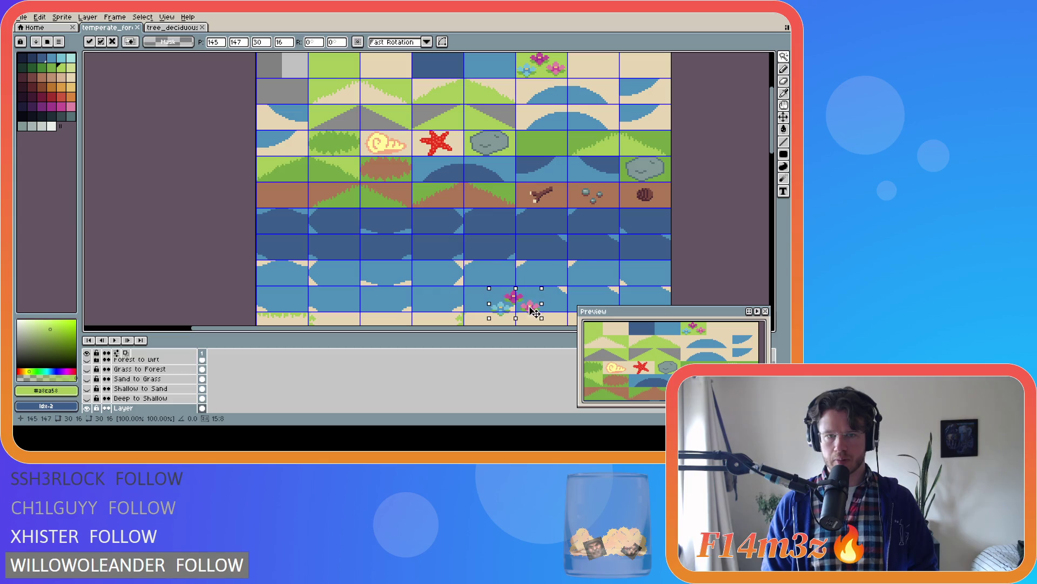
{"action": "left_click_drag", "start_coordinate": [772, 139], "coordinate": [767, 207]}
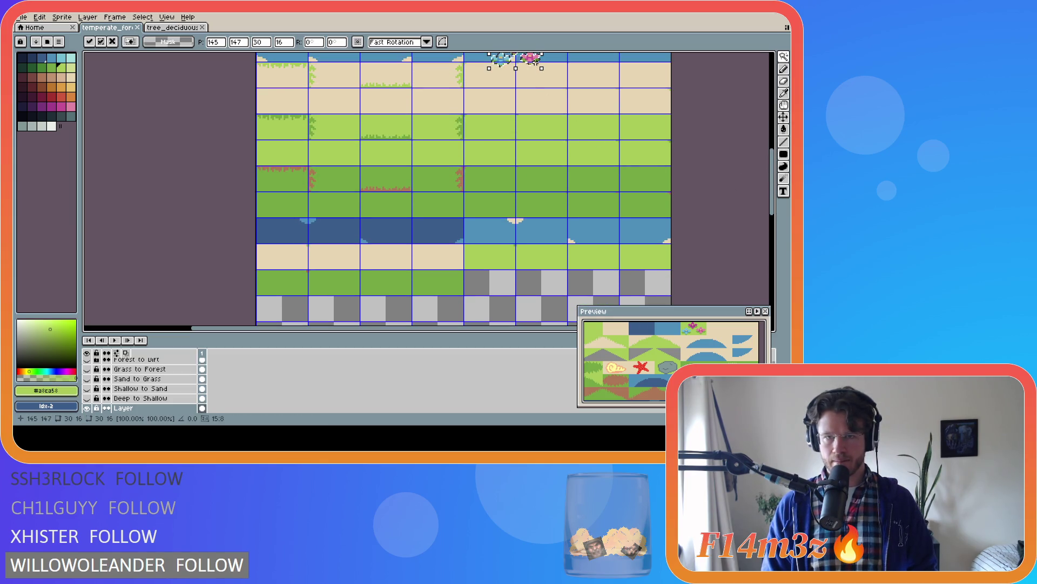
{"action": "mouse_move", "coordinate": [535, 64]}
{"action": "left_mouse_down"}
{"action": "mouse_move", "coordinate": [508, 292]}
{"action": "mouse_move", "coordinate": [491, 262]}
{"action": "mouse_move", "coordinate": [507, 262]}
{"action": "left_mouse_up"}
{"action": "scroll", "coordinate": [508, 304], "scroll_direction": "up", "scroll_amount": 1}
{"action": "scroll", "coordinate": [509, 304], "scroll_direction": "up", "scroll_amount": 2}
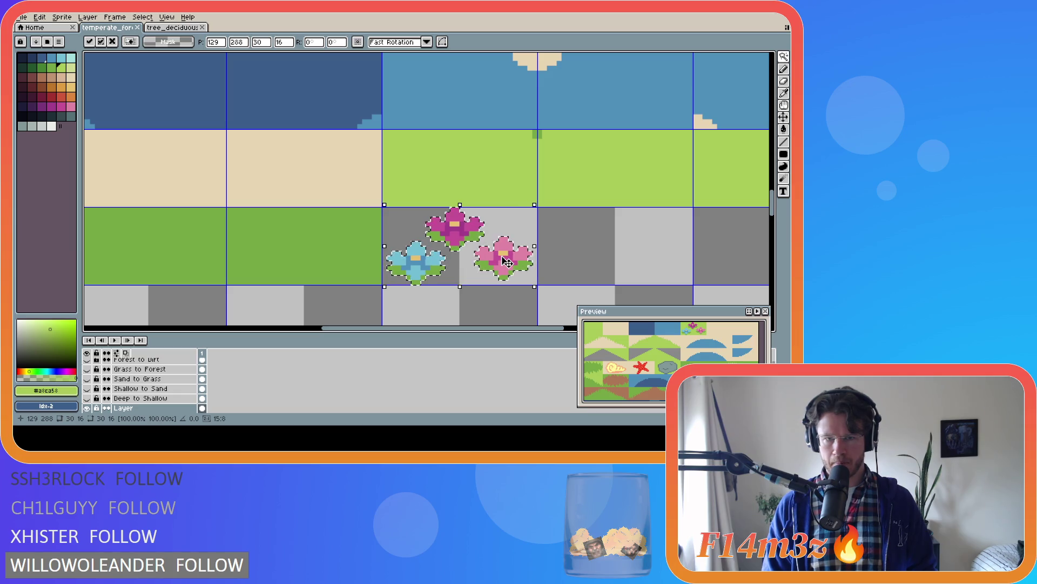
Drop the flowers in the new tile, deselect, and pick the dark grass green
{"action": "key", "text": "w"}
{"action": "left_click", "coordinate": [570, 263]}
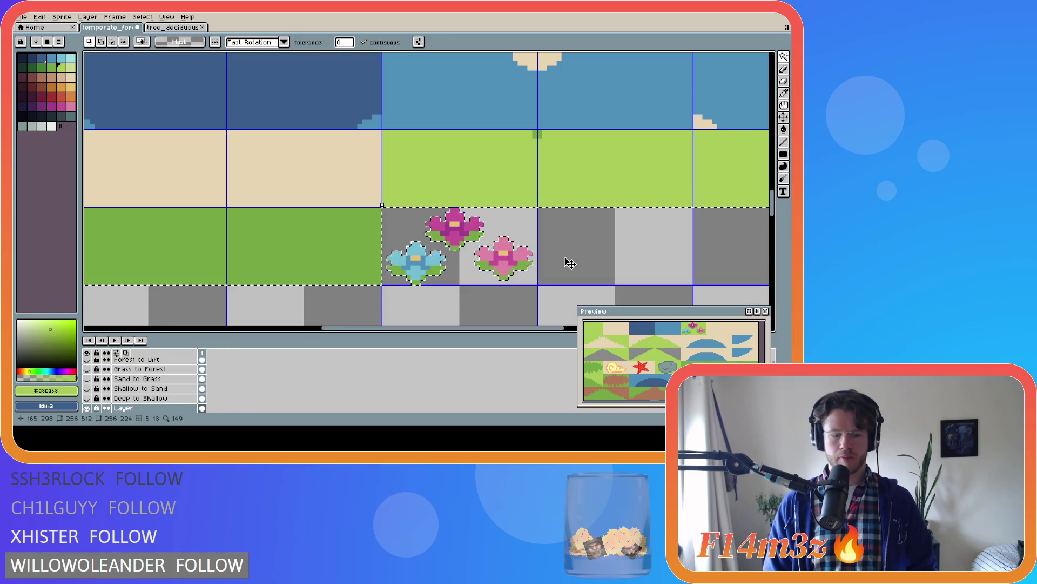
{"action": "key", "text": "m"}
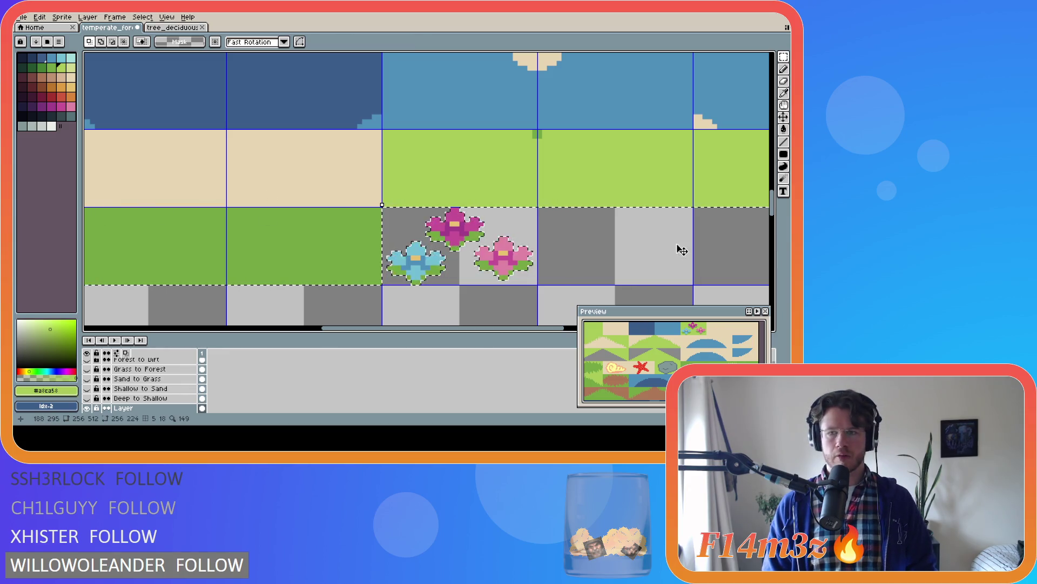
{"action": "key", "text": "ctrl+d"}
{"action": "left_click", "coordinate": [41, 67]}
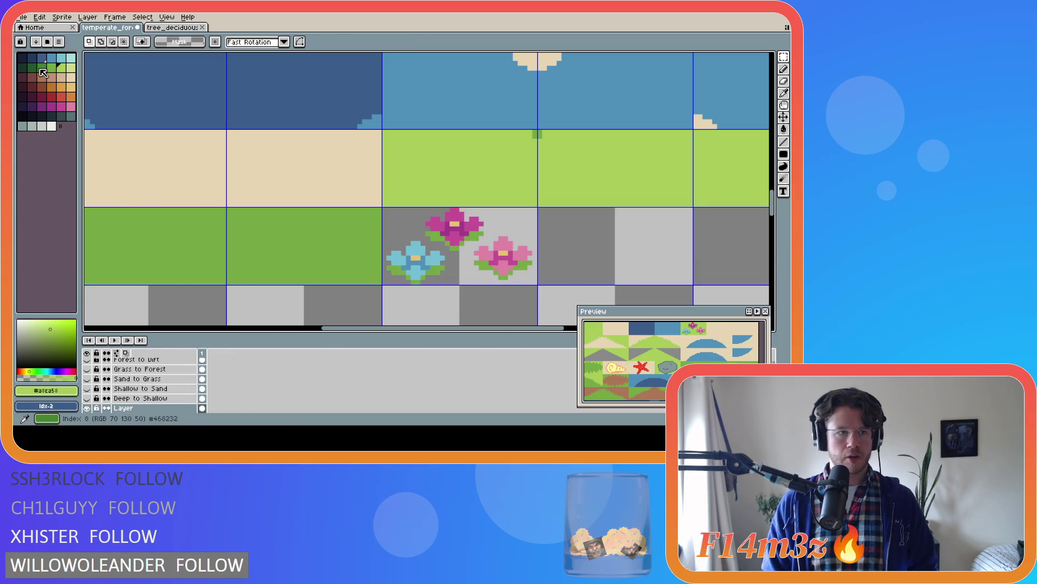
{"action": "scroll", "coordinate": [332, 137], "scroll_direction": "down", "scroll_amount": 3}
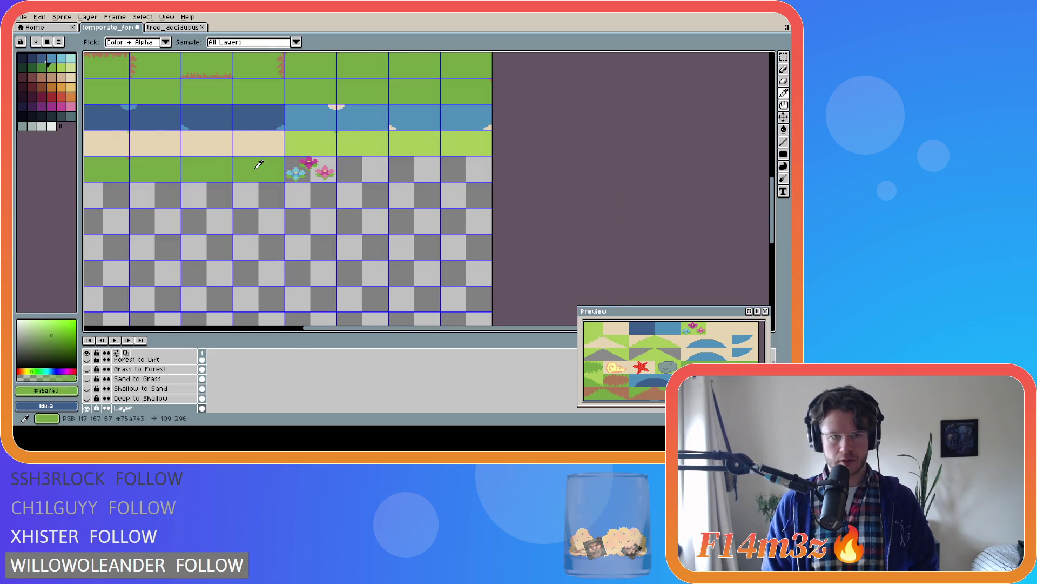
{"action": "scroll", "coordinate": [236, 155], "scroll_direction": "up", "scroll_amount": 3}
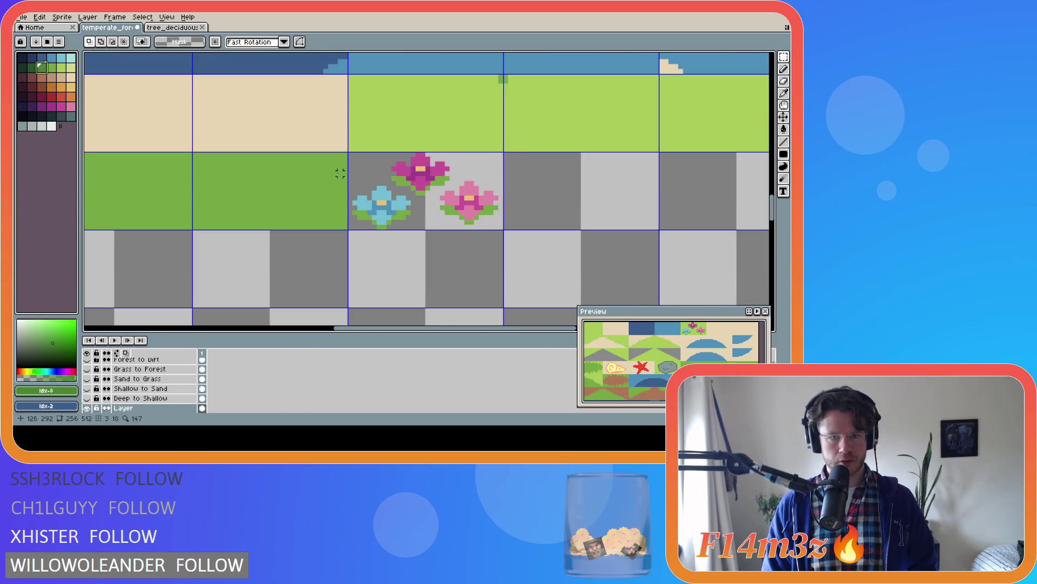
Draw green lines along the tile's bottom and right edges, then bucket-fill its background green
{"action": "key", "text": "g"}
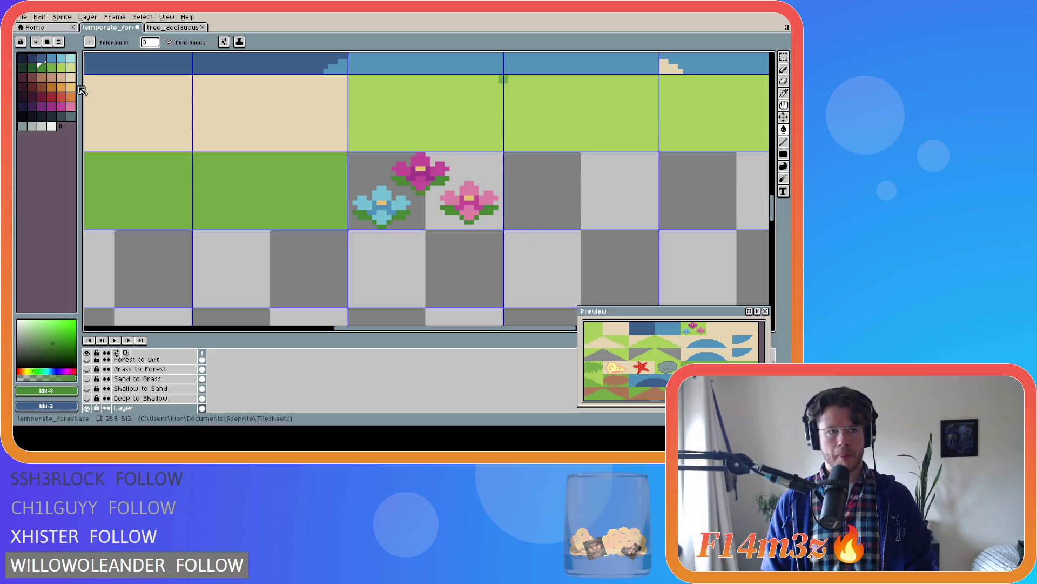
{"action": "key", "text": "bracketright"}
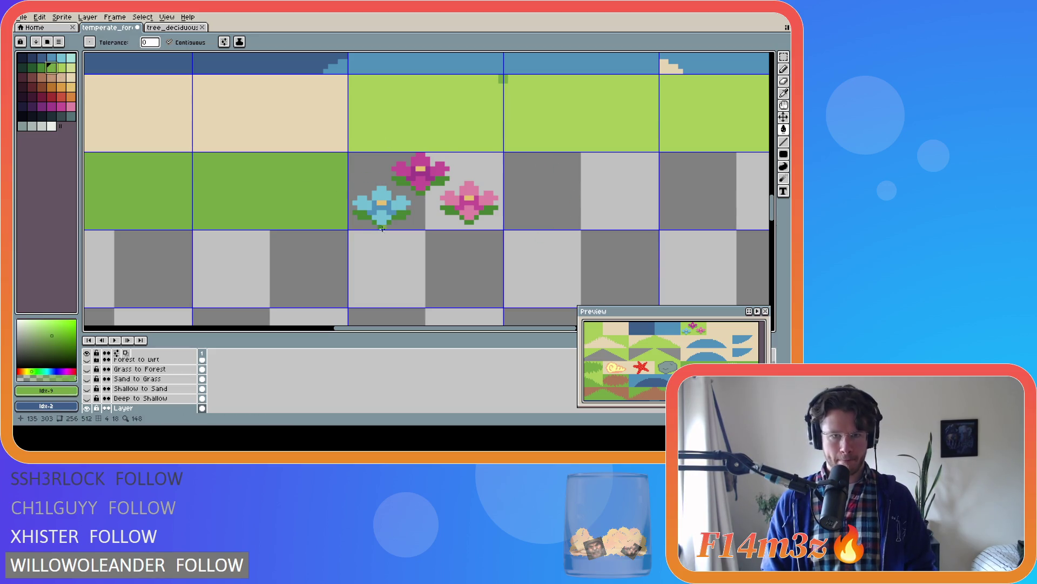
{"action": "key", "text": "b"}
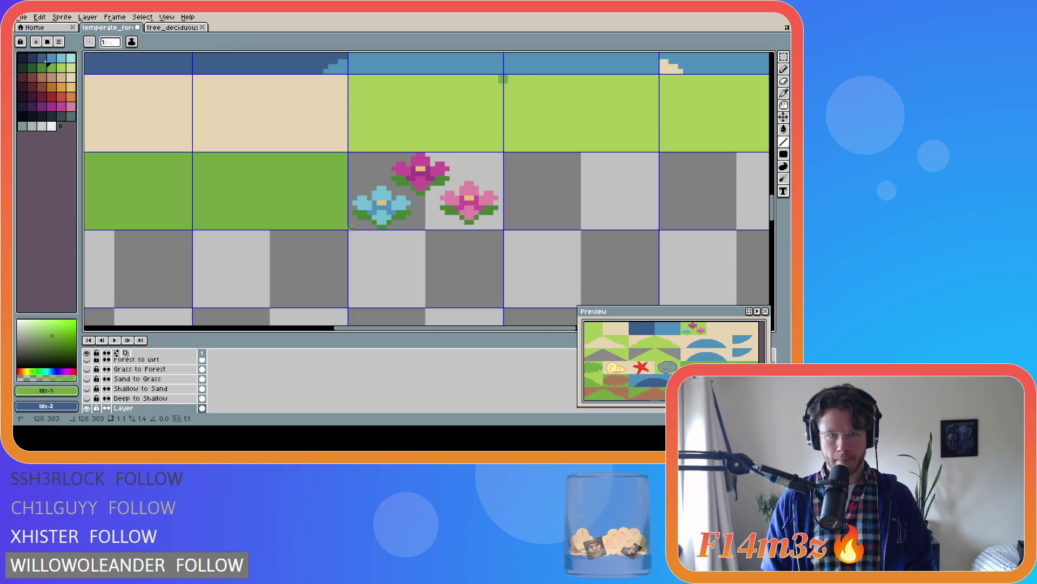
{"action": "left_click", "coordinate": [389, 227], "text": "shift"}
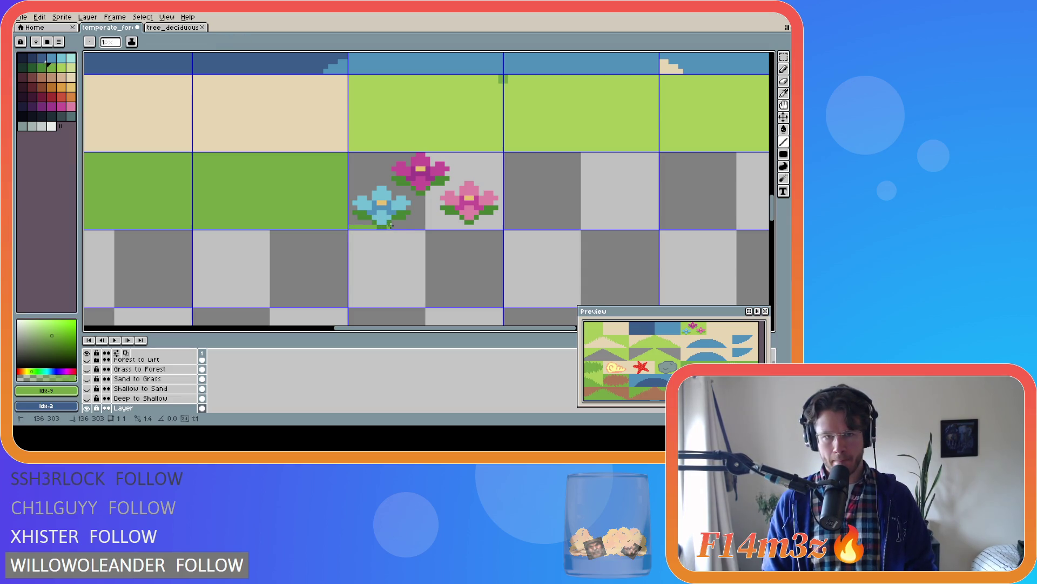
{"action": "left_click", "coordinate": [500, 227], "text": "shift"}
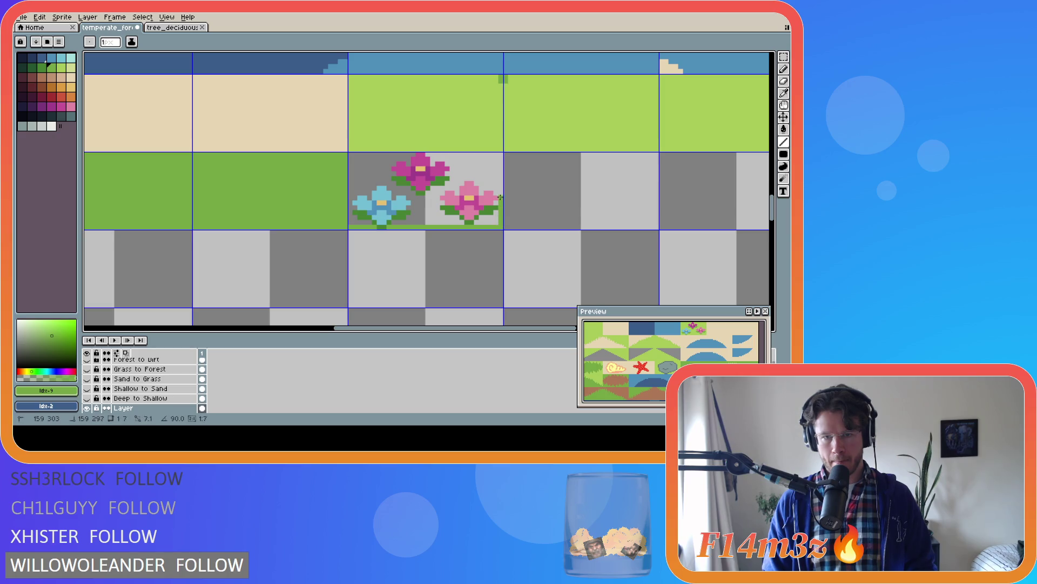
{"action": "left_click", "coordinate": [500, 155], "text": "shift"}
{"action": "key", "text": "g"}
{"action": "left_click", "coordinate": [481, 168]}
{"action": "scroll", "coordinate": [482, 168], "scroll_direction": "down", "scroll_amount": 1}
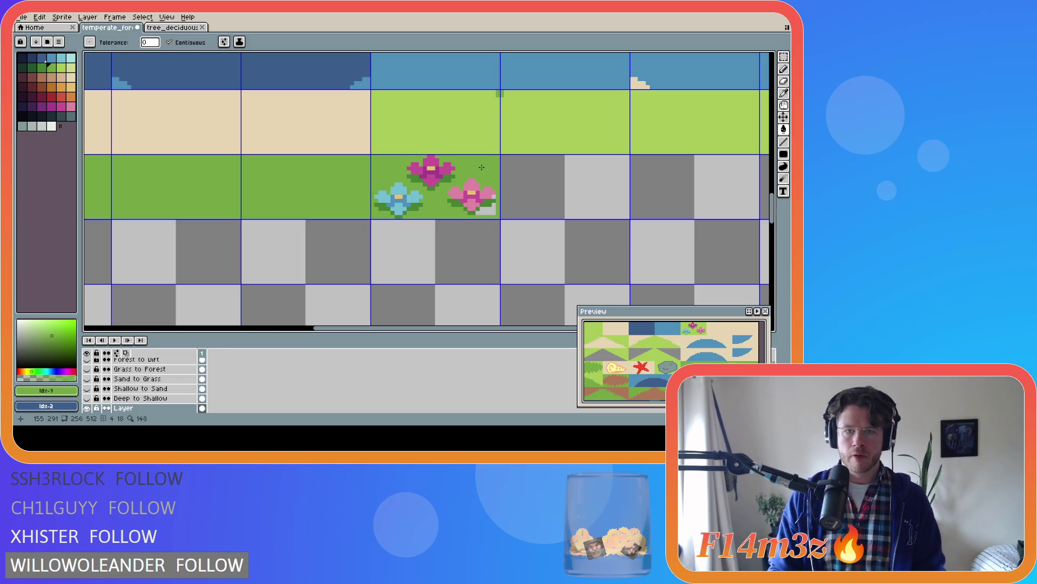
Save temperate_forest.ase and zoom around the tilesheet to review the relocated flower tile
{"action": "scroll", "coordinate": [481, 168], "scroll_direction": "up", "scroll_amount": 1}
{"action": "scroll", "coordinate": [565, 187], "scroll_direction": "down", "scroll_amount": 1}
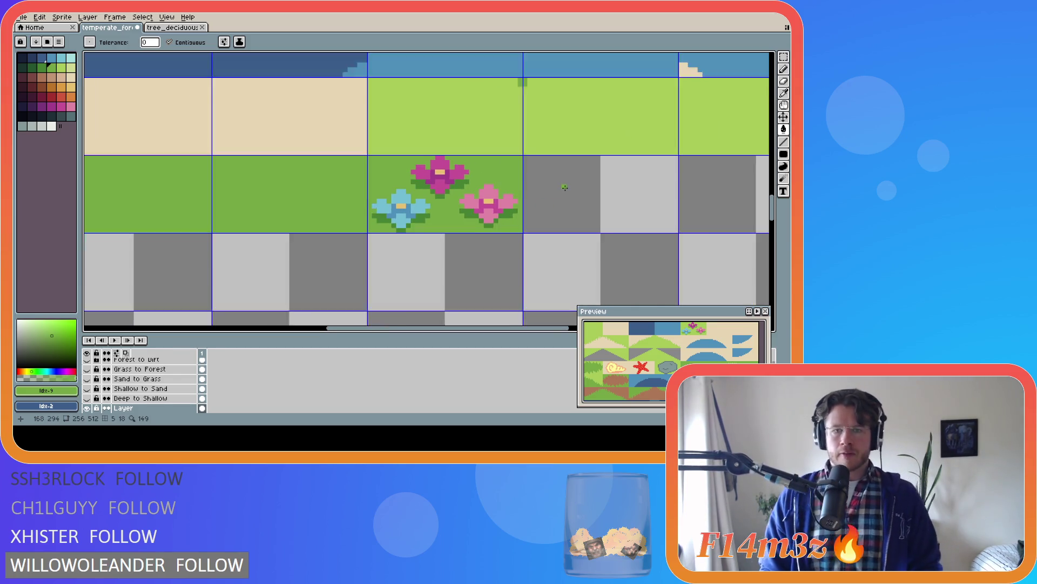
{"action": "scroll", "coordinate": [565, 187], "scroll_direction": "down", "scroll_amount": 4}
{"action": "key", "text": "ctrl+s"}
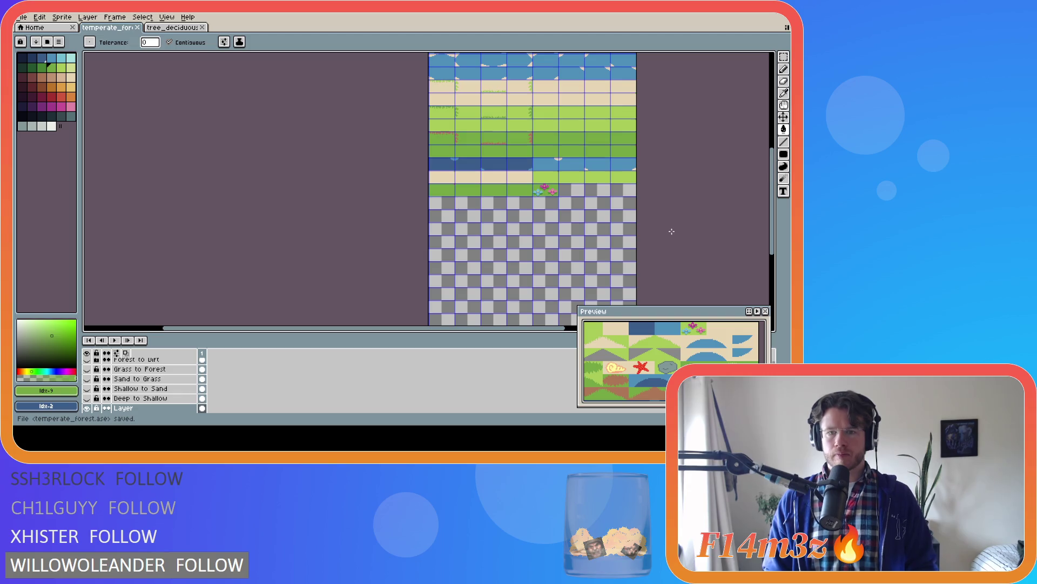
{"action": "scroll", "coordinate": [672, 231], "scroll_direction": "up", "scroll_amount": 2}
{"action": "scroll", "coordinate": [572, 188], "scroll_direction": "down", "scroll_amount": 3}
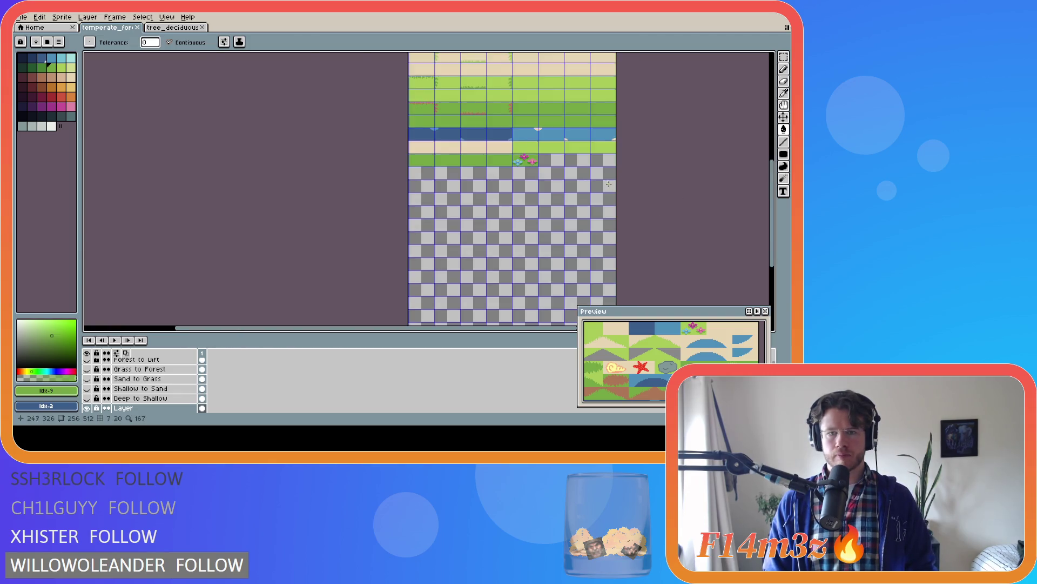
{"action": "scroll", "coordinate": [605, 185], "scroll_direction": "up", "scroll_amount": 2}
{"action": "scroll", "coordinate": [650, 374], "scroll_direction": "up", "scroll_amount": 4}
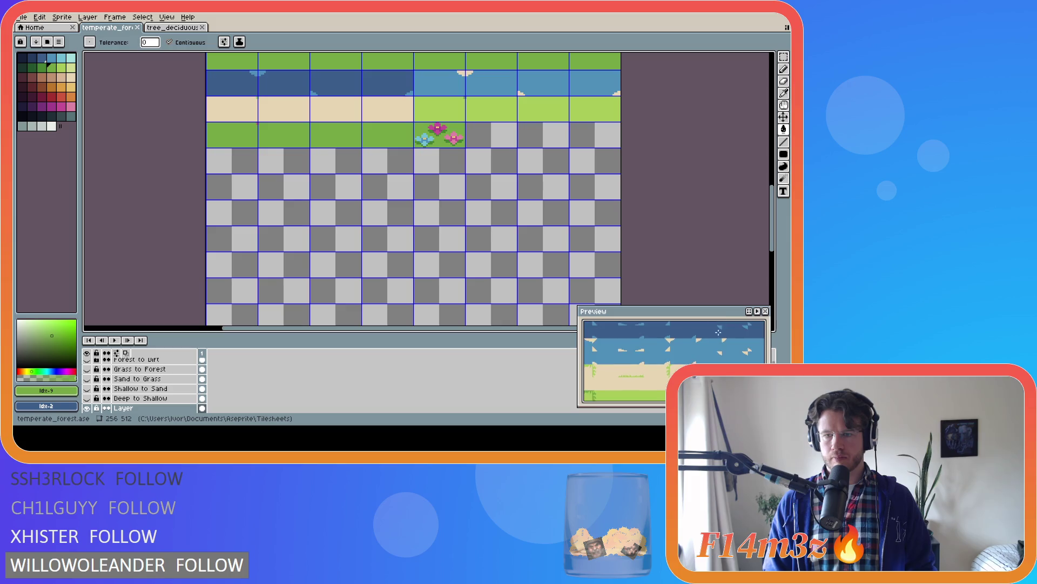
{"action": "scroll", "coordinate": [650, 374], "scroll_direction": "up", "scroll_amount": 3}
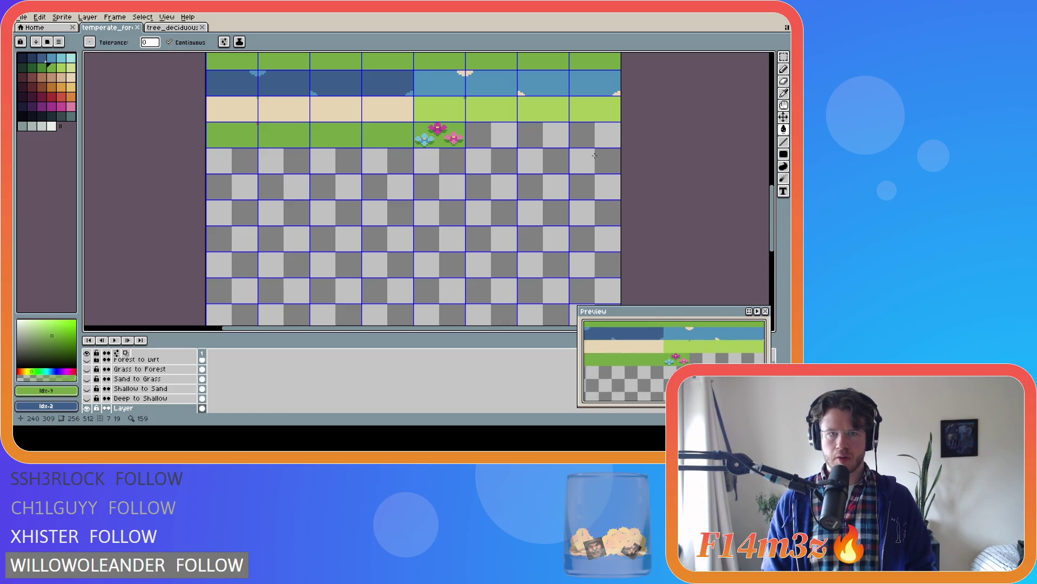
Choose the light blue colour with the Paint Bucket active
{"action": "key", "text": "i"}
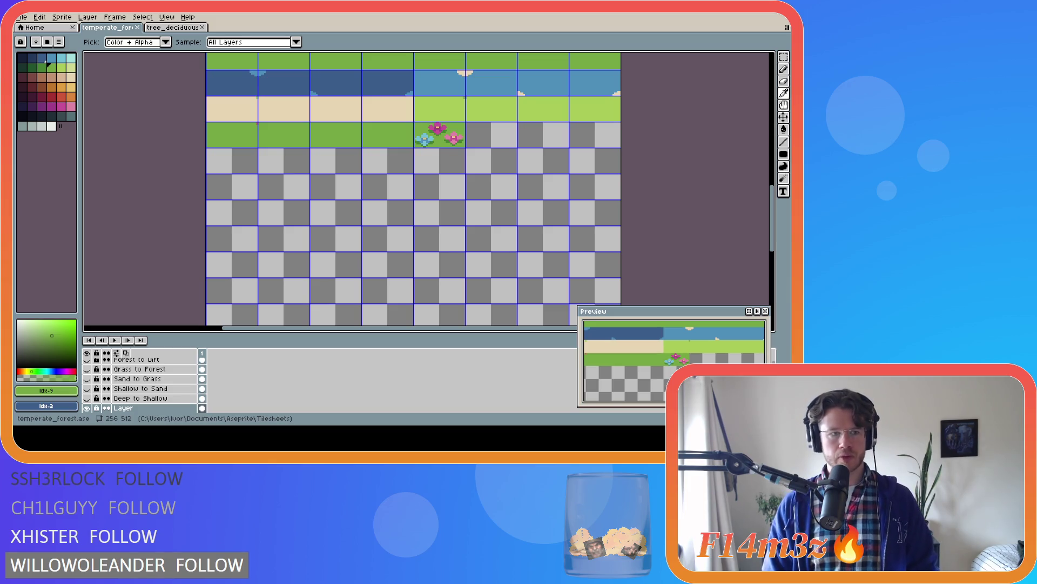
{"action": "key", "text": "g"}
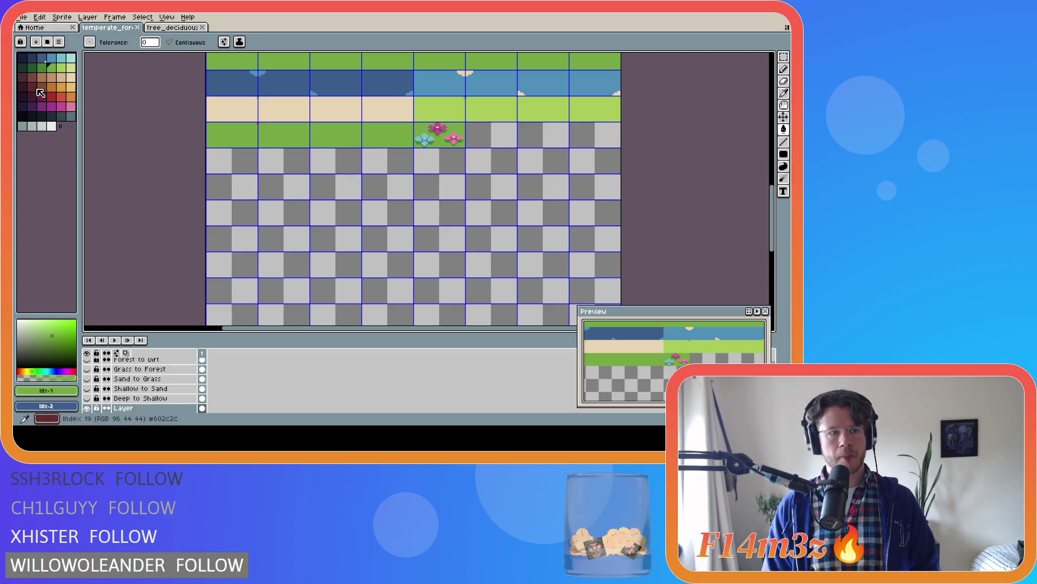
{"action": "left_click", "coordinate": [62, 57]}
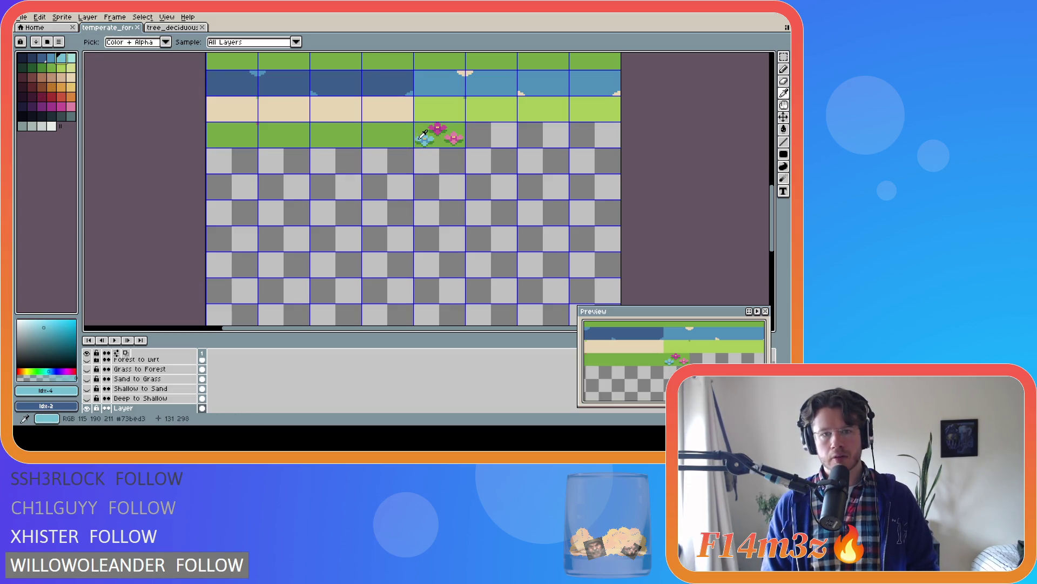
Fill the blue flower's centre with the darkest blue and its four petals with mid-dark blue
{"action": "scroll", "coordinate": [420, 139], "scroll_direction": "up", "scroll_amount": 3}
{"action": "key", "text": "bracketleft"}
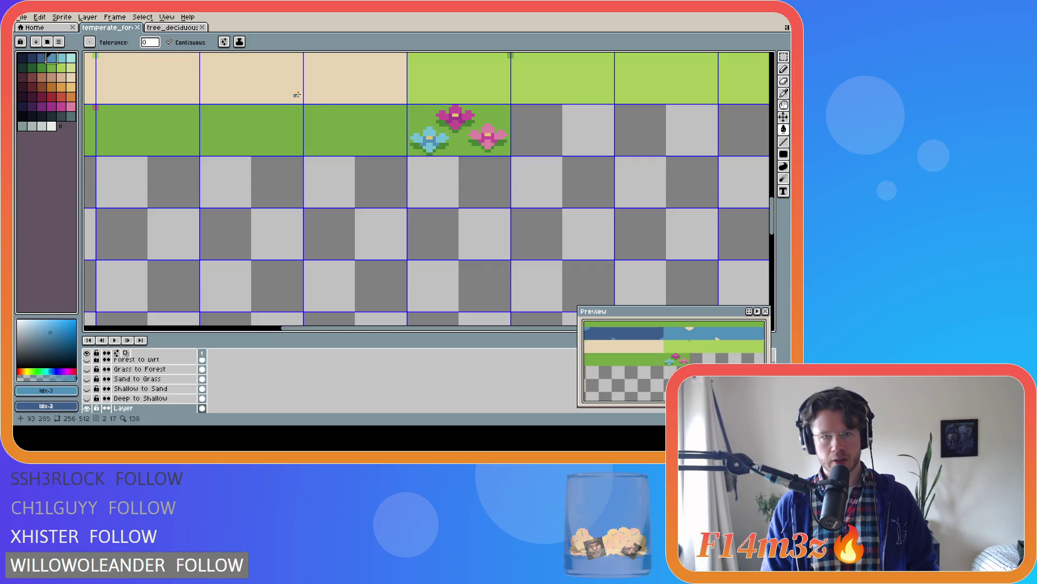
{"action": "scroll", "coordinate": [423, 144], "scroll_direction": "up", "scroll_amount": 2}
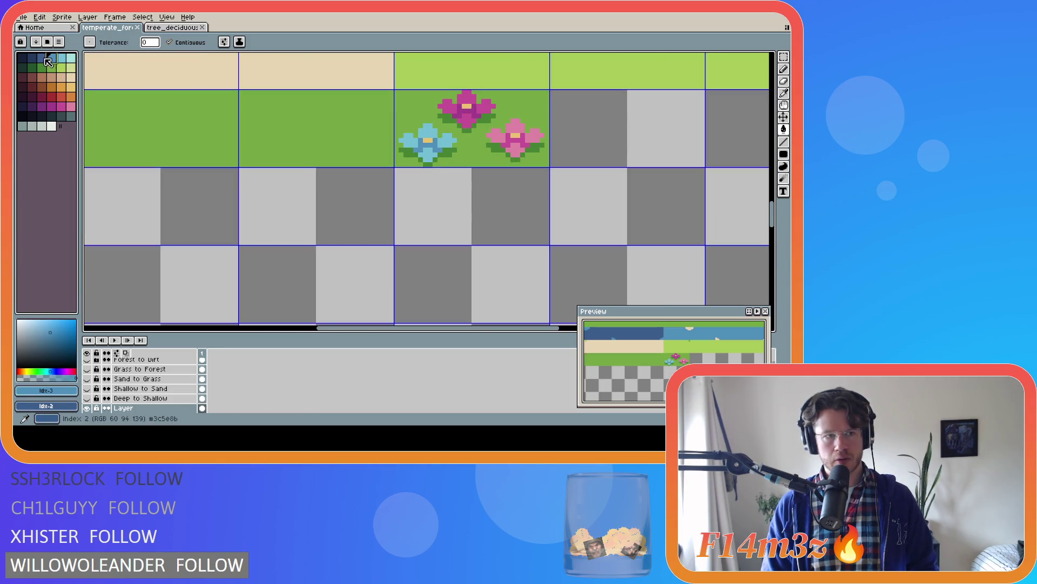
{"action": "key", "text": "bracketleft"}
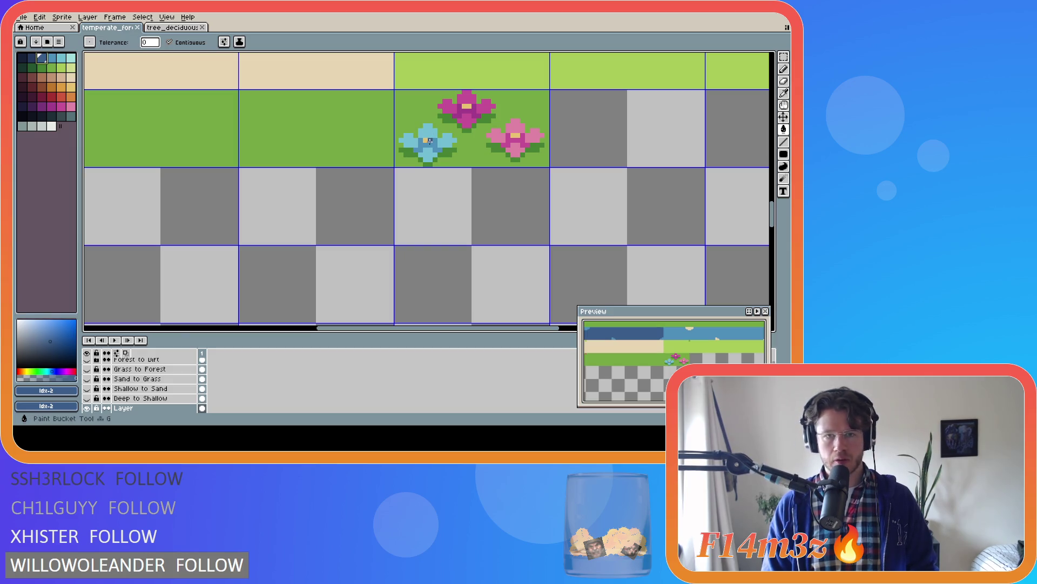
{"action": "left_click", "coordinate": [428, 140]}
{"action": "key", "text": "bracketright"}
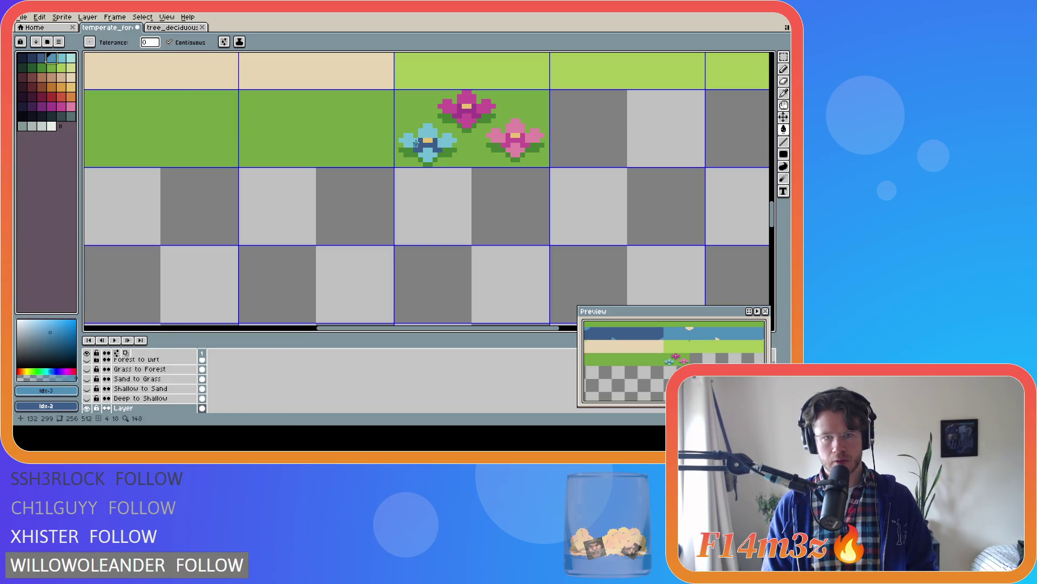
{"action": "left_click", "coordinate": [409, 141]}
{"action": "left_click", "coordinate": [428, 130]}
{"action": "left_click", "coordinate": [447, 140]}
{"action": "left_click", "coordinate": [424, 155]}
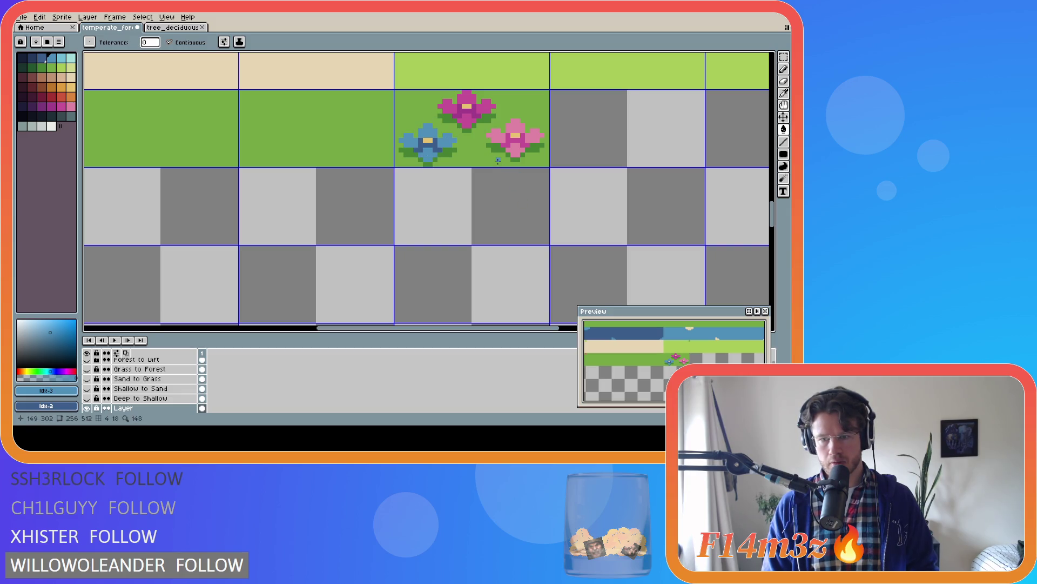
Save the tileset and pick the dark grass green from the tiles
{"action": "key", "text": "ctrl+s"}
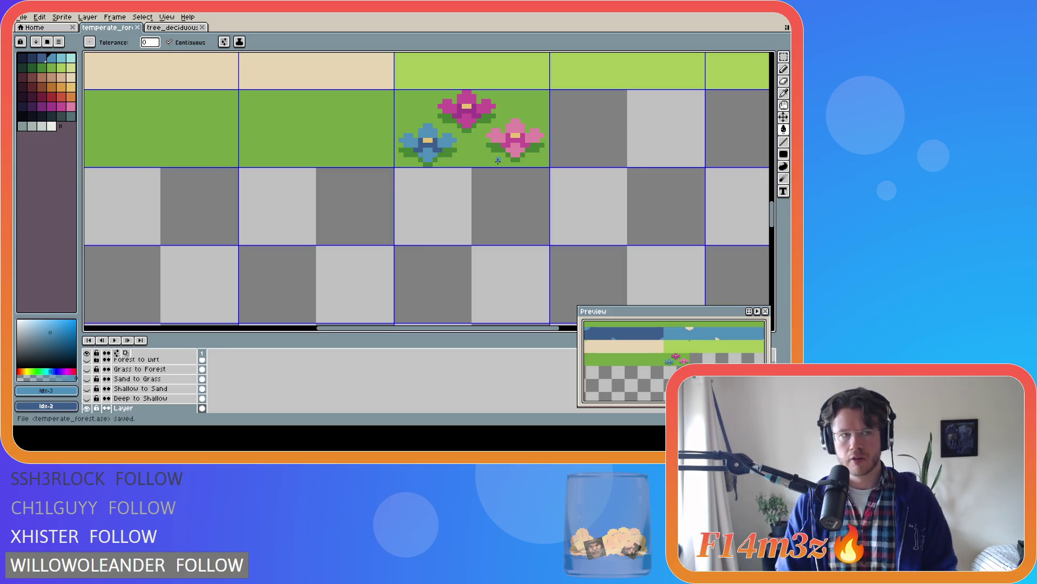
{"action": "scroll", "coordinate": [494, 141], "scroll_direction": "down", "scroll_amount": 3}
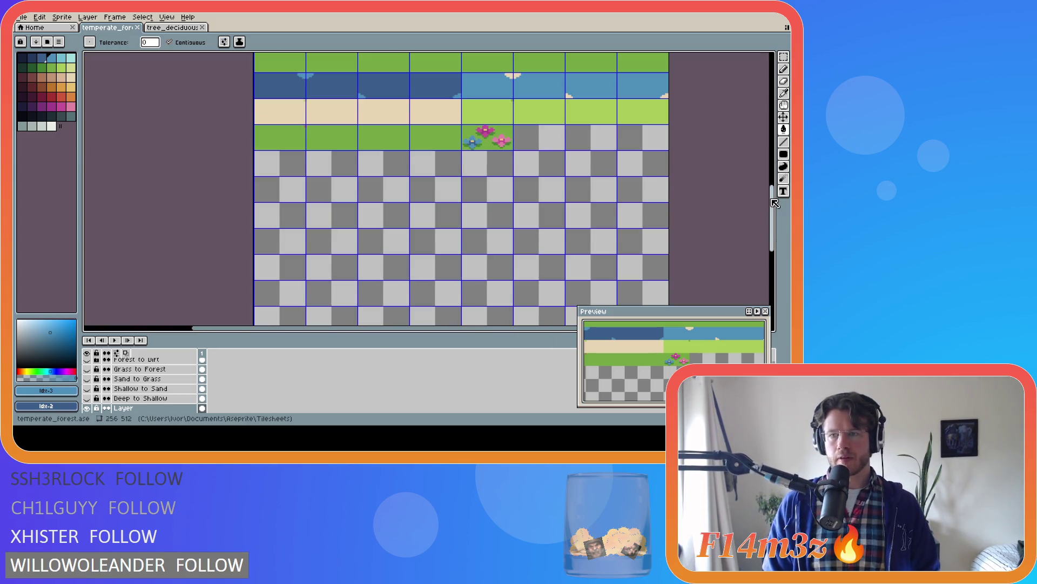
{"action": "scroll", "coordinate": [621, 165], "scroll_direction": "up", "scroll_amount": 2}
{"action": "left_click", "coordinate": [350, 155], "text": "alt"}
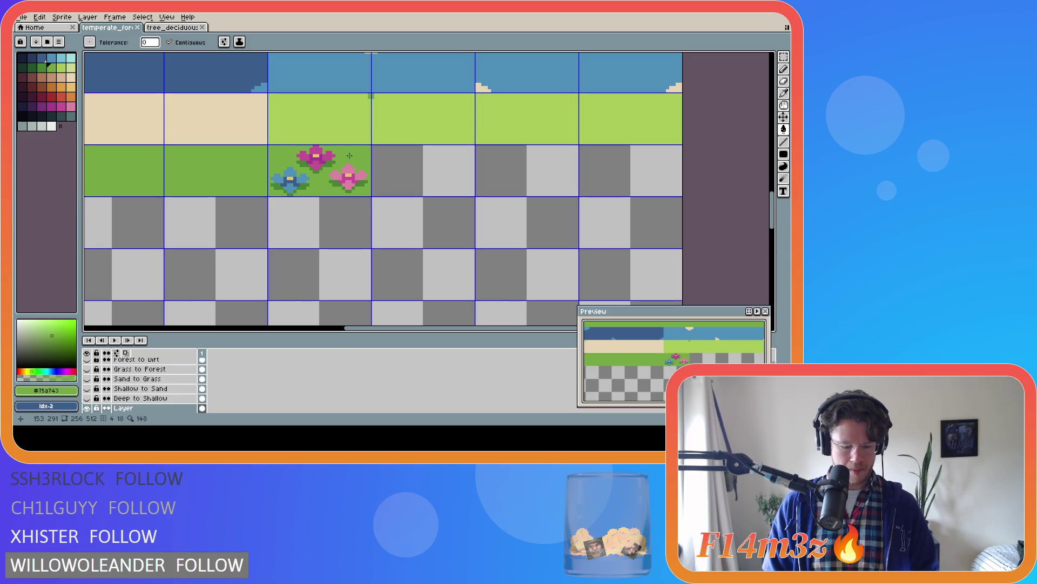
Fill the empty tile right of the flower tile with a solid dark-green filled rectangle
{"action": "key", "text": "shift+u"}
{"action": "key", "text": "u"}
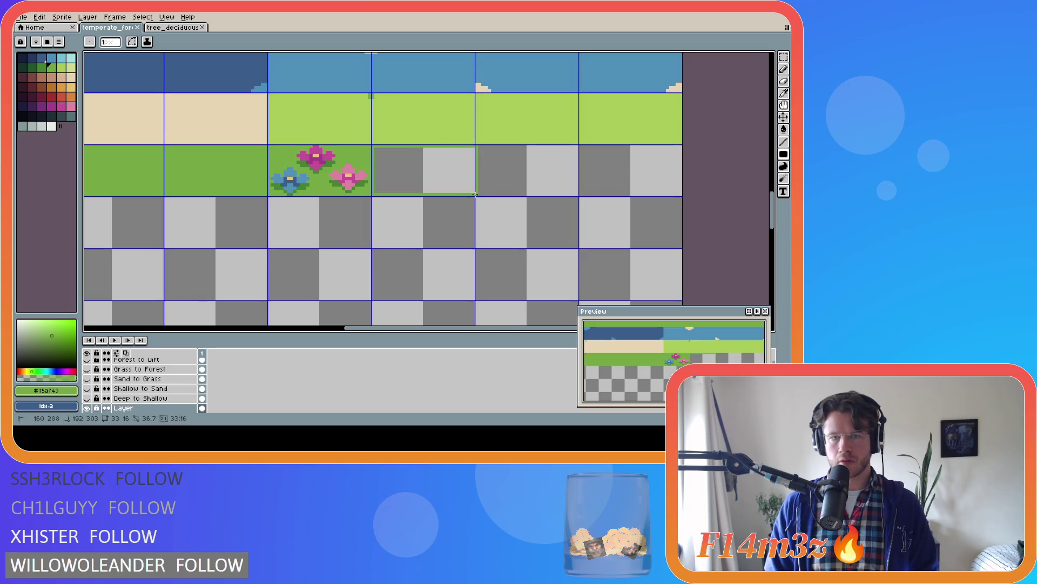
{"action": "left_click_drag", "start_coordinate": [372, 146], "coordinate": [474, 195]}
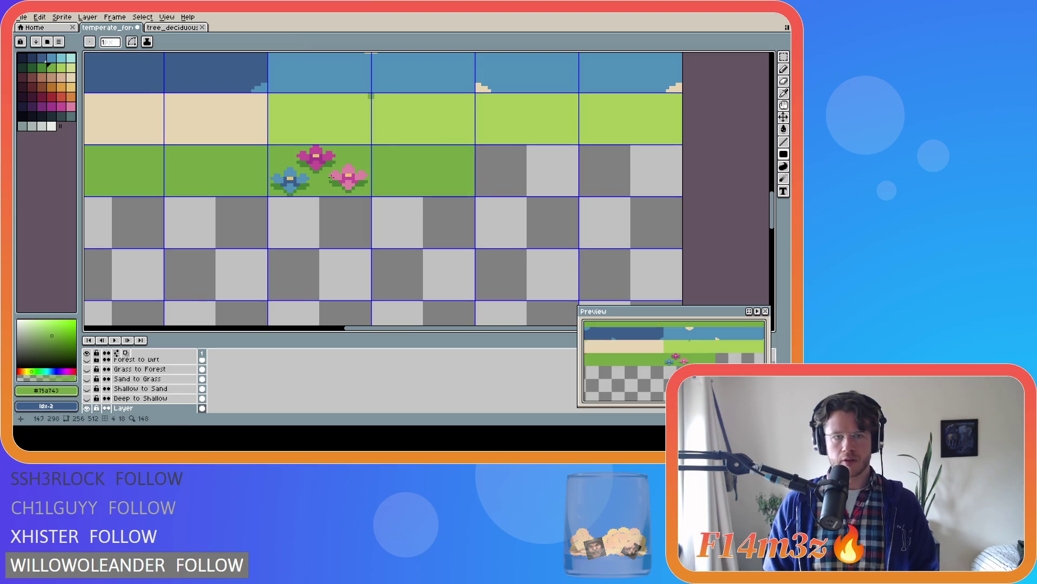
Choose the light green for grass blades and return to the pixel-perfect pencil
{"action": "left_click", "coordinate": [62, 68]}
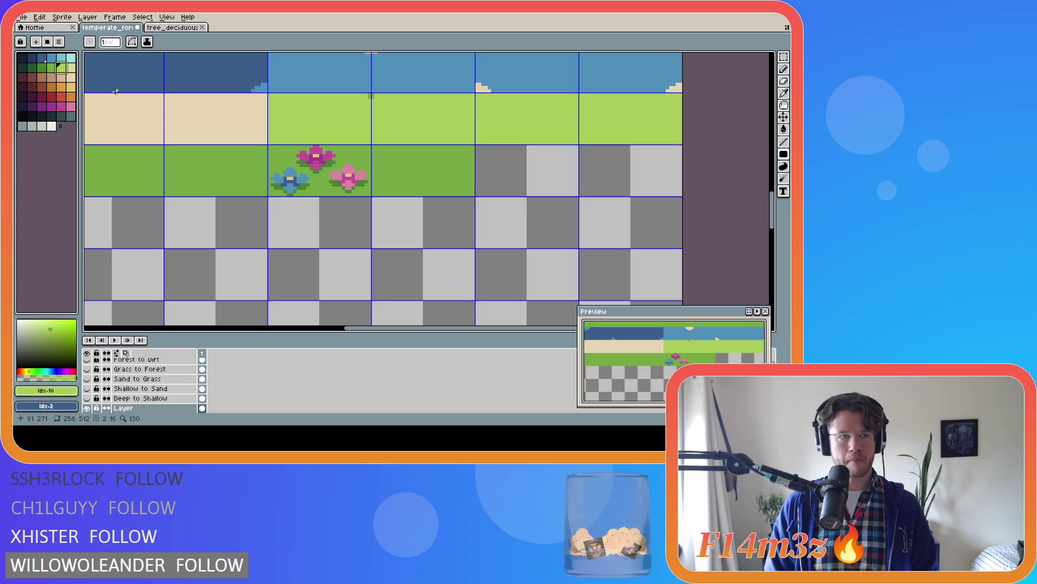
{"action": "key", "text": "i"}
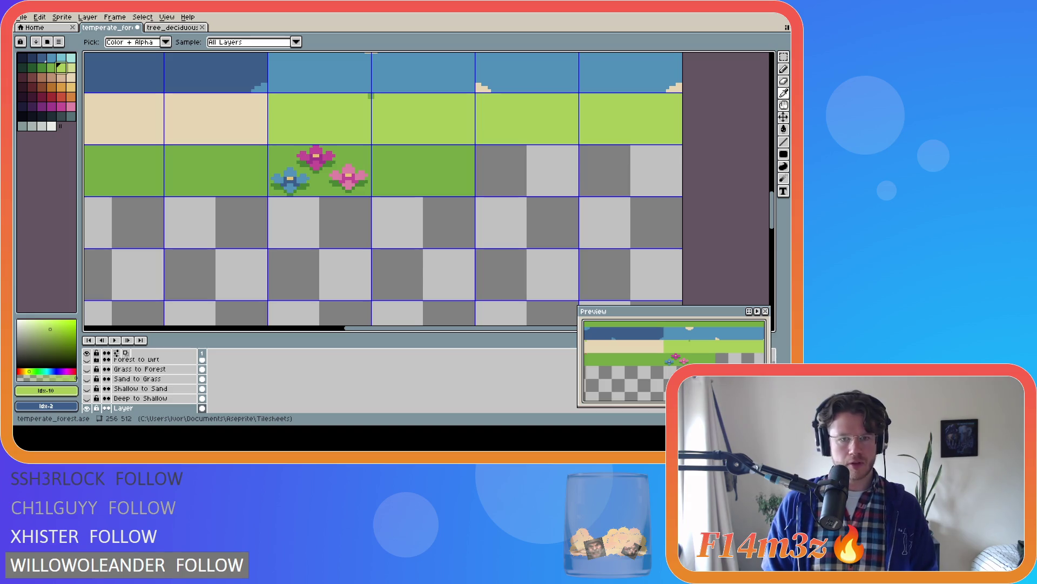
{"action": "key", "text": "b"}
{"action": "scroll", "coordinate": [403, 188], "scroll_direction": "up", "scroll_amount": 1}
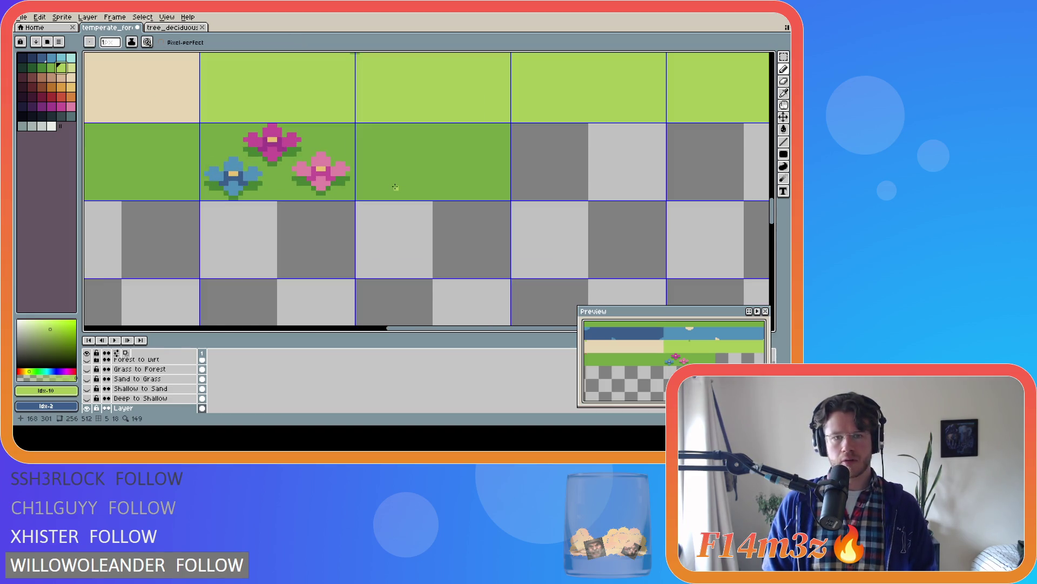
Draw a hooked light-green grass blade on the plain green tile, undoing the extra stroke
{"action": "mouse_move", "coordinate": [395, 189]}
{"action": "left_mouse_down"}
{"action": "mouse_move", "coordinate": [394, 154]}
{"action": "mouse_move", "coordinate": [375, 143]}
{"action": "left_mouse_up"}
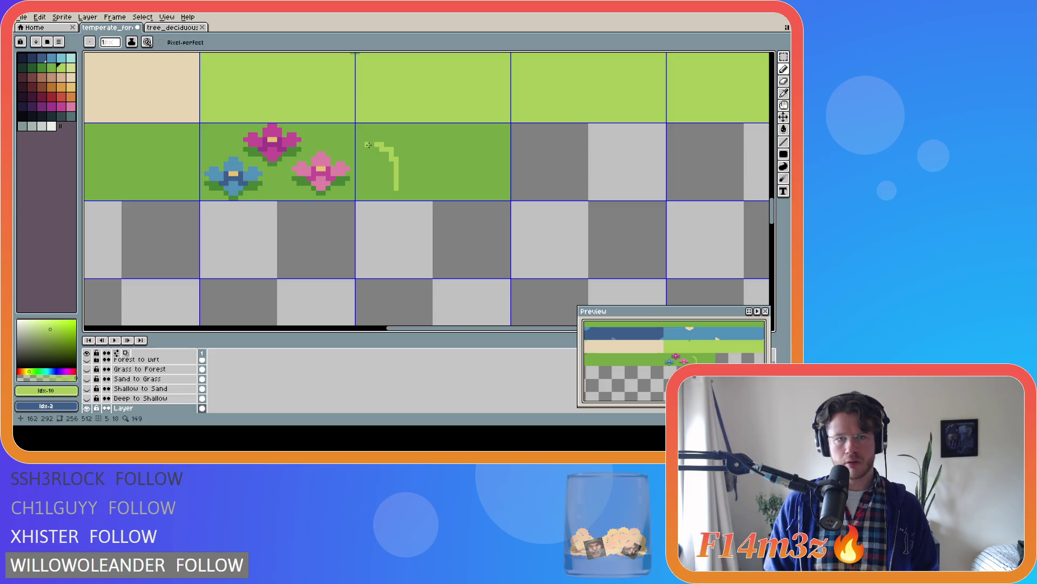
{"action": "key", "text": "ctrl+z"}
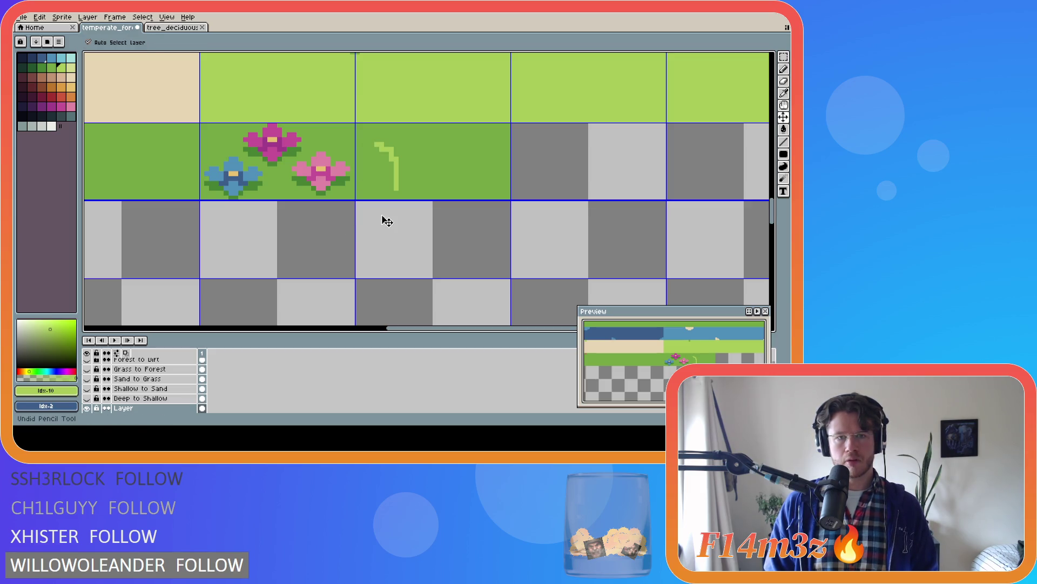
{"action": "key", "text": "alt"}
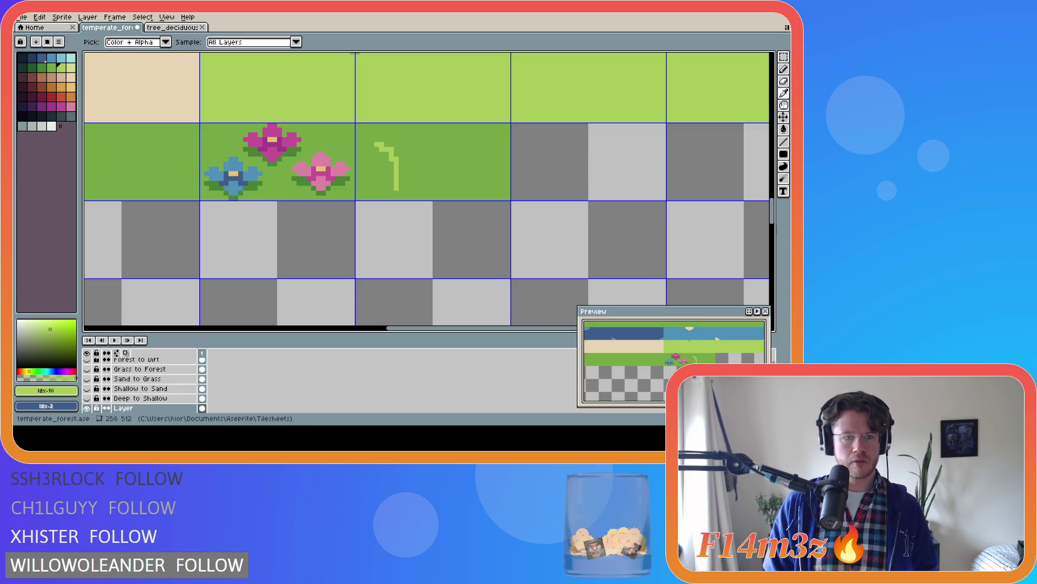
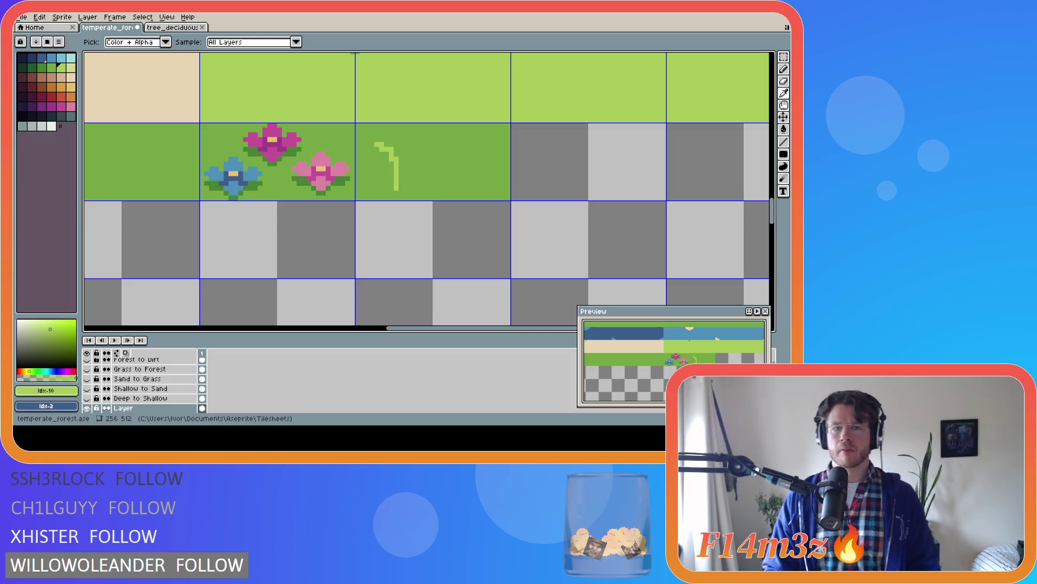
Pencil a second short light-green grass blade into the tile
{"action": "key", "text": "b"}
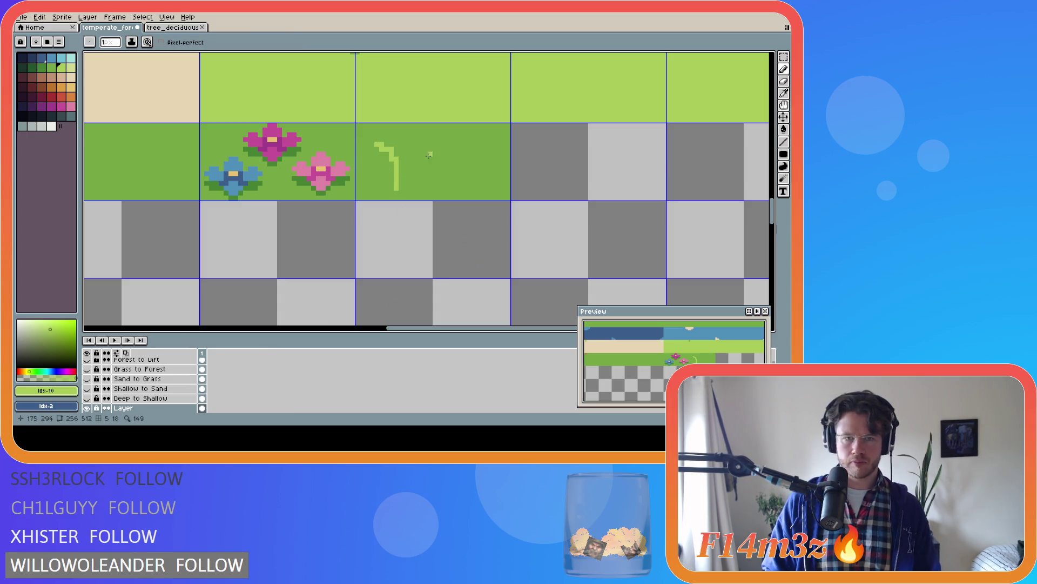
{"action": "key", "text": "i"}
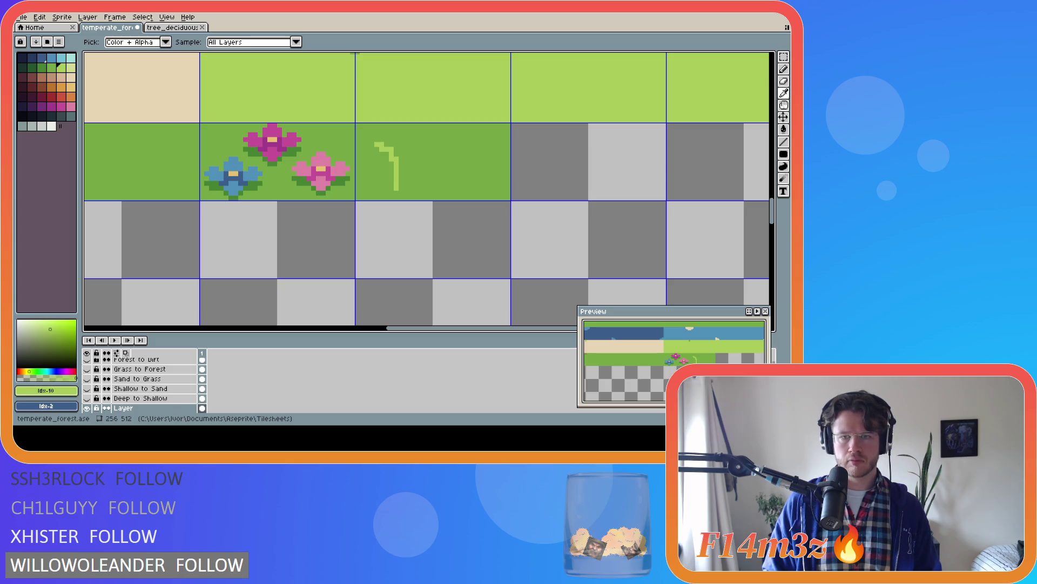
{"action": "key", "text": "b"}
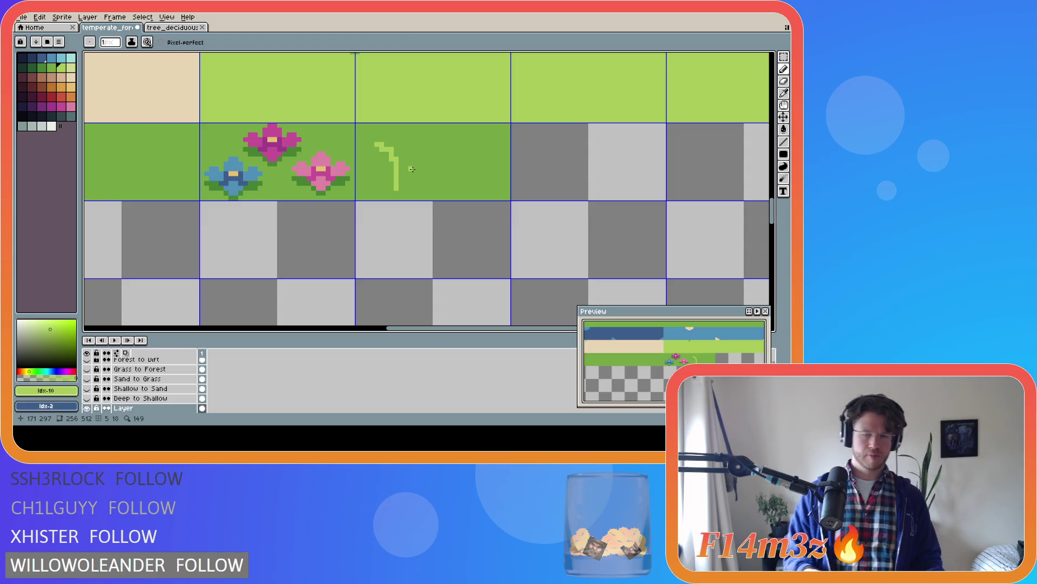
{"action": "left_click_drag", "start_coordinate": [412, 169], "coordinate": [413, 143]}
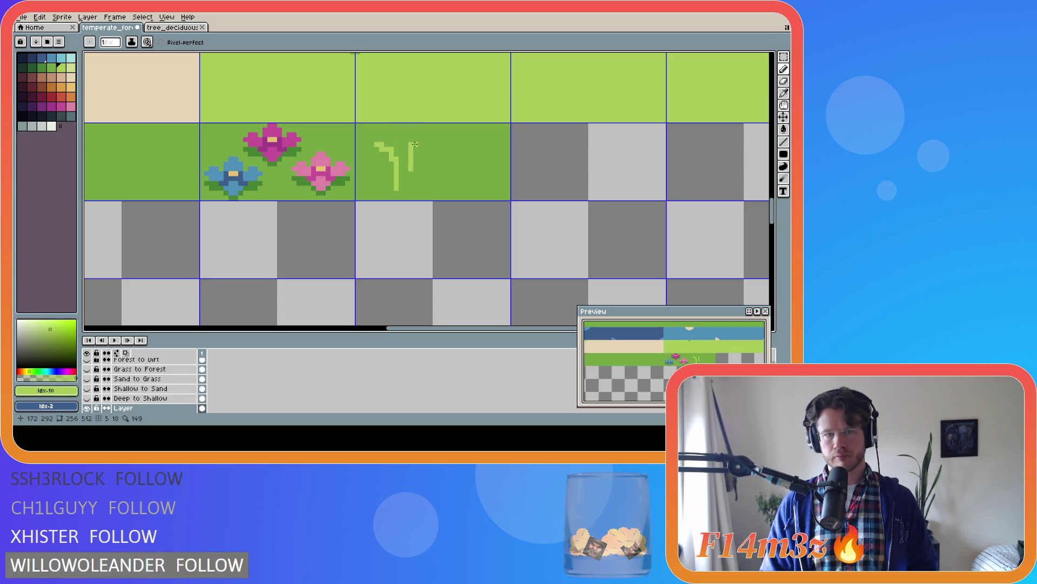
Magic-wand select the curved blade and try moving a copy up and right, then cancel it
{"action": "key", "text": "v"}
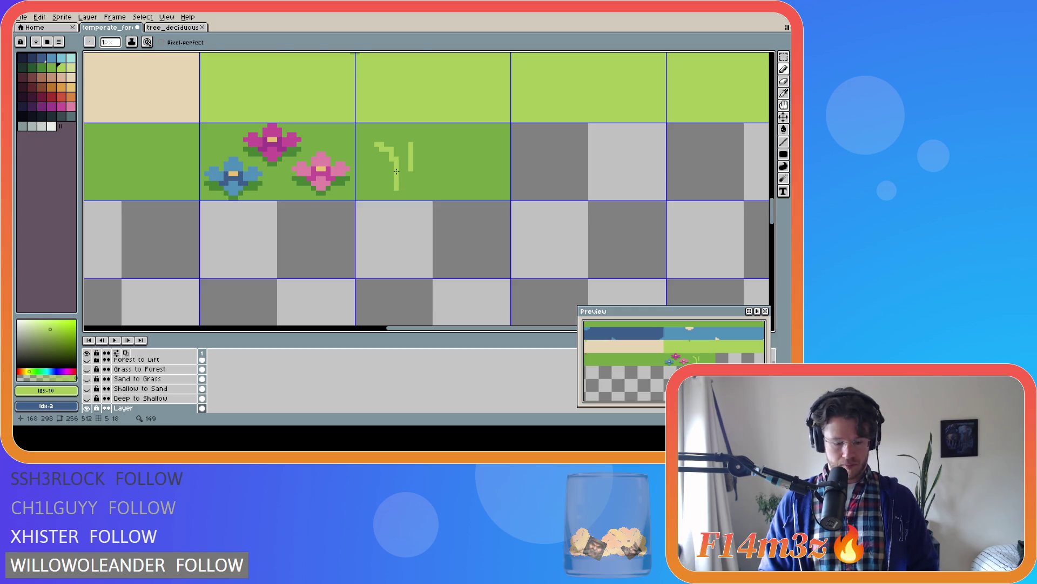
{"action": "key", "text": "w"}
{"action": "left_click", "coordinate": [399, 173]}
{"action": "left_click_drag", "start_coordinate": [403, 178], "coordinate": [417, 163]}
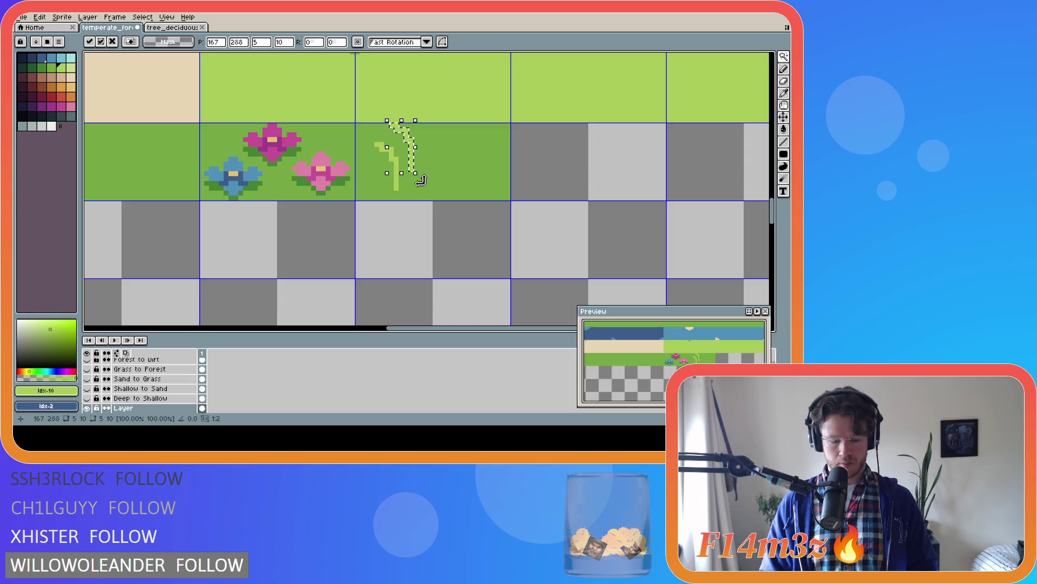
{"action": "mouse_move", "coordinate": [418, 161]}
{"action": "left_mouse_down"}
{"action": "mouse_move", "coordinate": [436, 188]}
{"action": "mouse_move", "coordinate": [441, 167]}
{"action": "mouse_move", "coordinate": [467, 177]}
{"action": "left_mouse_up"}
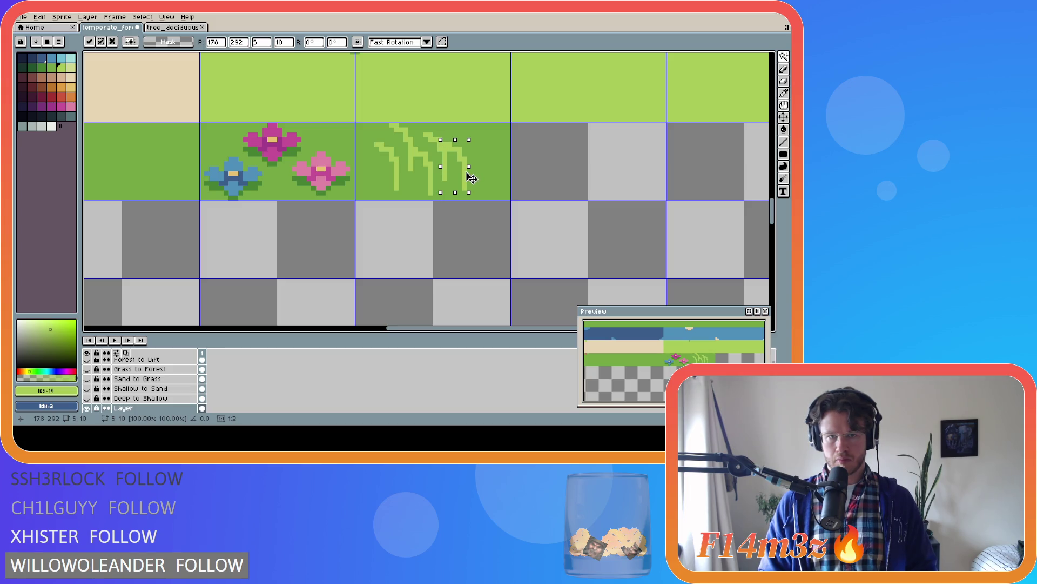
{"action": "left_click_drag", "start_coordinate": [469, 176], "coordinate": [472, 177]}
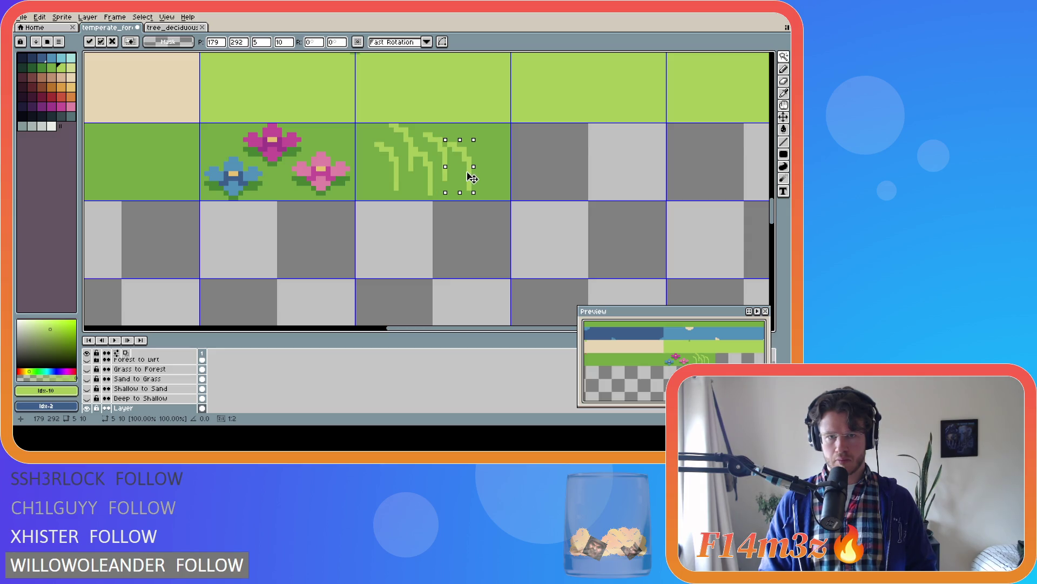
{"action": "mouse_move", "coordinate": [472, 177]}
{"action": "left_mouse_down"}
{"action": "mouse_move", "coordinate": [475, 185]}
{"action": "mouse_move", "coordinate": [479, 169]}
{"action": "mouse_move", "coordinate": [491, 171]}
{"action": "left_mouse_up"}
{"action": "key", "text": "Escape"}
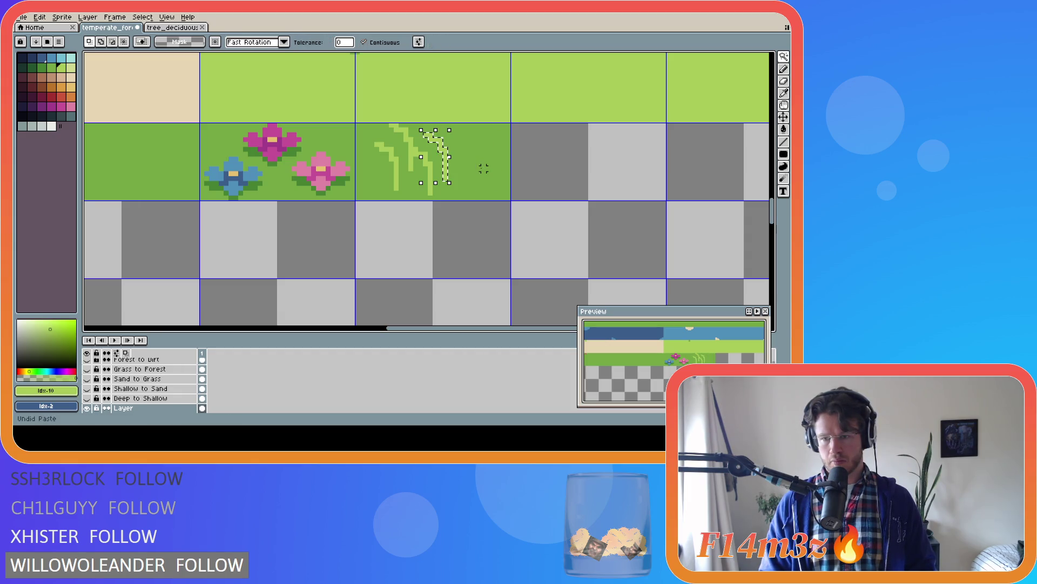
Paste the blade again, set it at the tile's right edge, and deselect
{"action": "key", "text": "ctrl+t"}
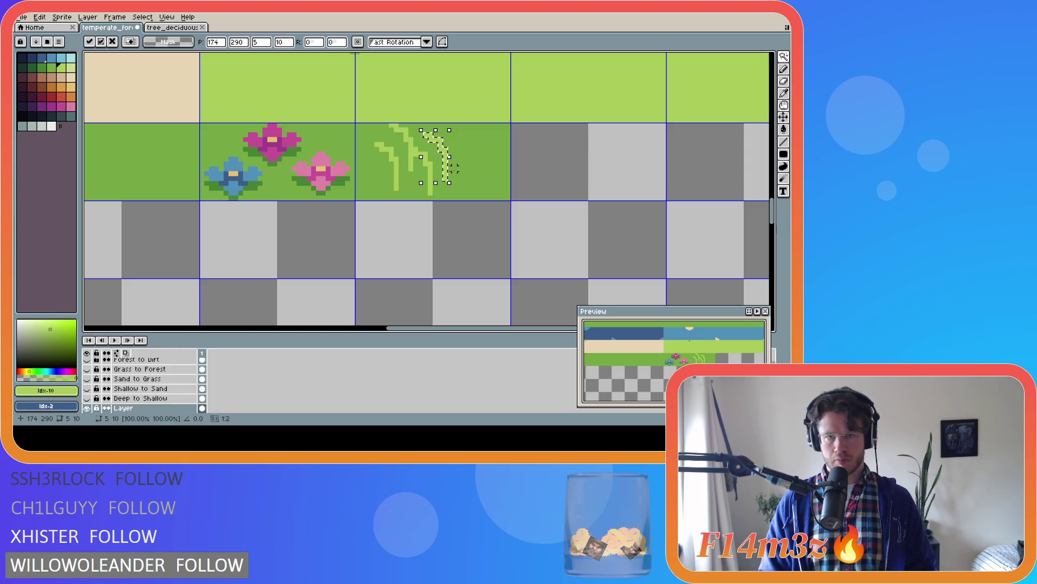
{"action": "left_click_drag", "start_coordinate": [450, 175], "coordinate": [470, 184]}
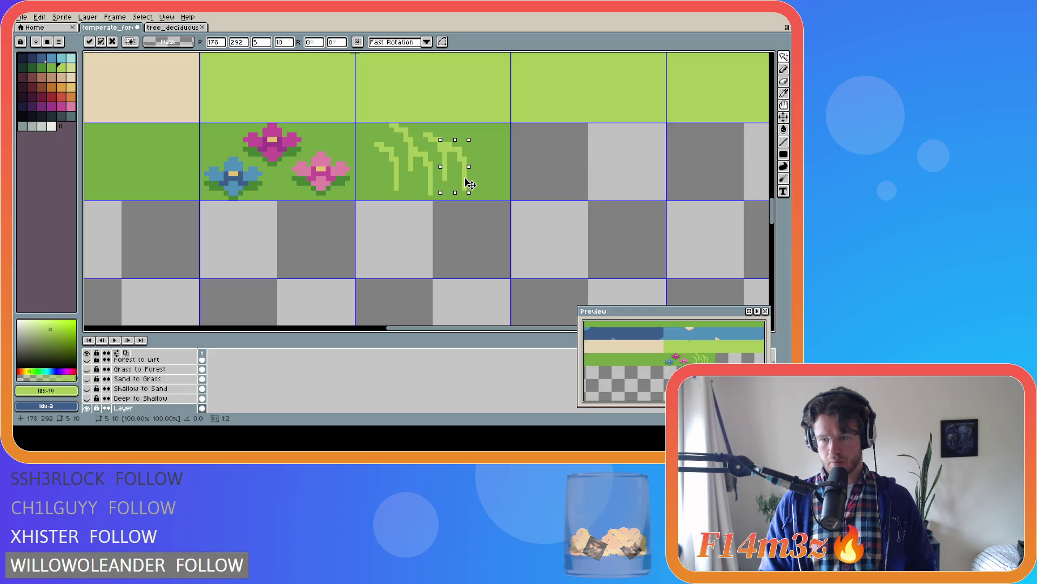
{"action": "left_click_drag", "start_coordinate": [470, 185], "coordinate": [487, 177]}
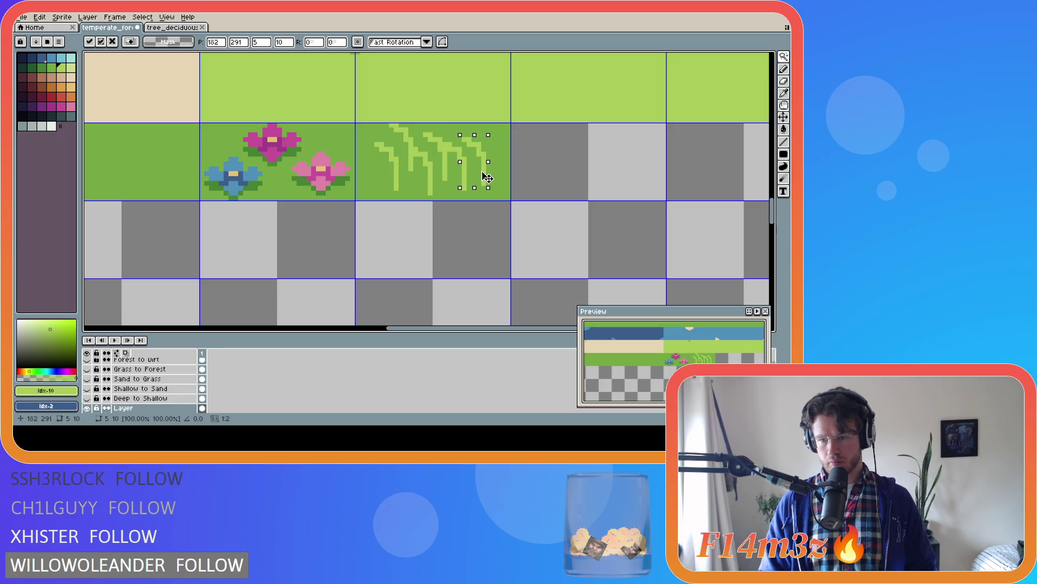
{"action": "key", "text": "Up"}
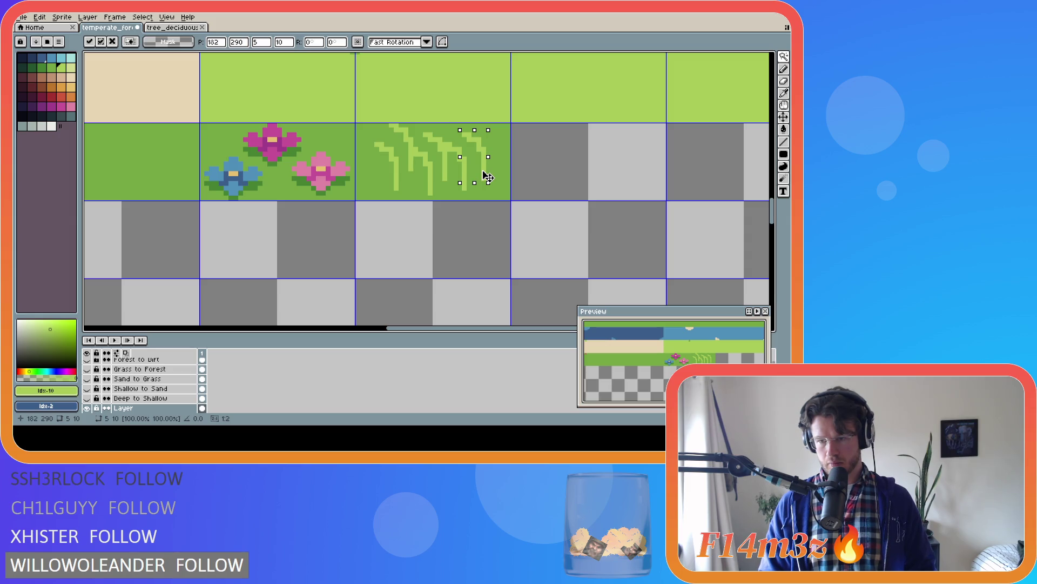
{"action": "left_click", "coordinate": [516, 171]}
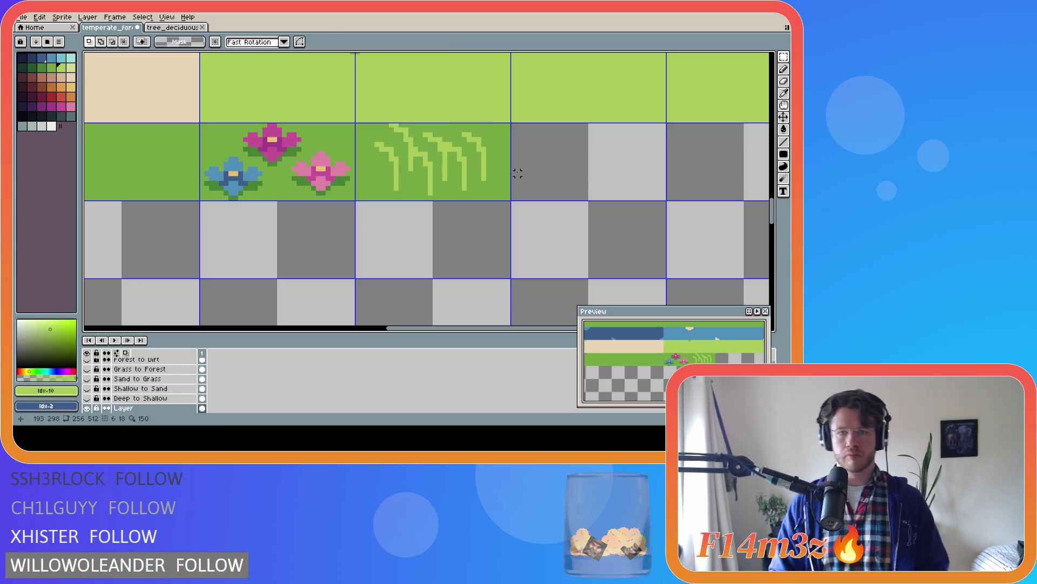
Sample the blue from the existing blue flower as the pencil colour
{"action": "key", "text": "b"}
{"action": "key", "text": "i"}
{"action": "left_click", "coordinate": [232, 164]}
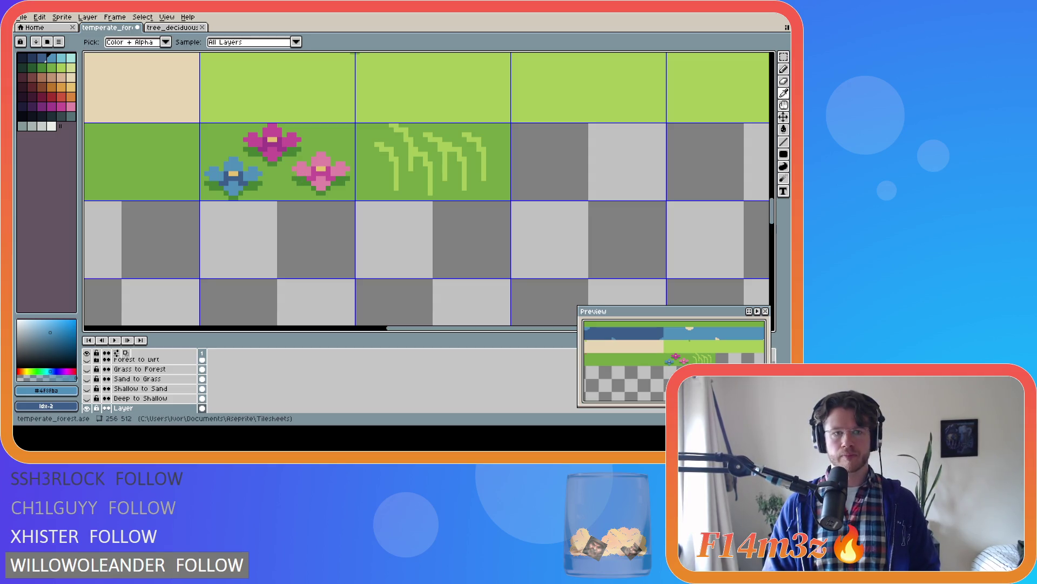
{"action": "key", "text": "b"}
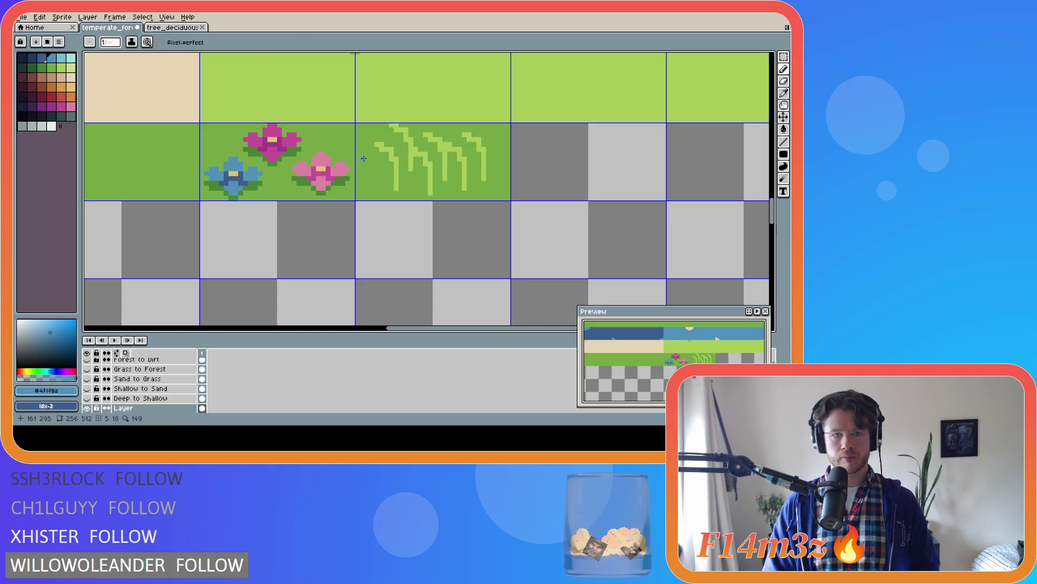
{"action": "key", "text": "i"}
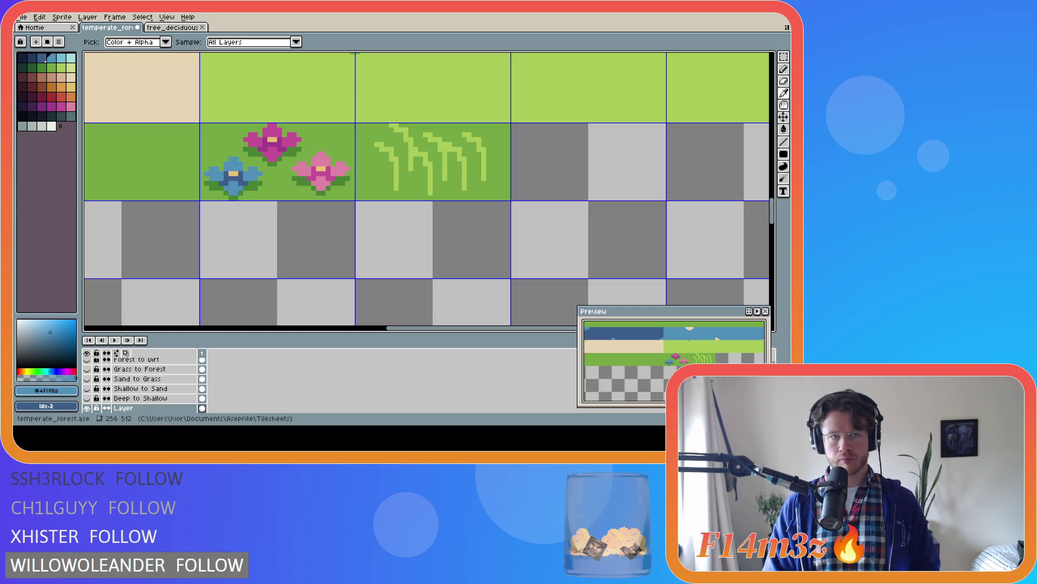
{"action": "key", "text": "b"}
Try out blue pixels at the first blade's tip, undoing each attempt
{"action": "left_click_drag", "start_coordinate": [374, 149], "coordinate": [372, 158]}
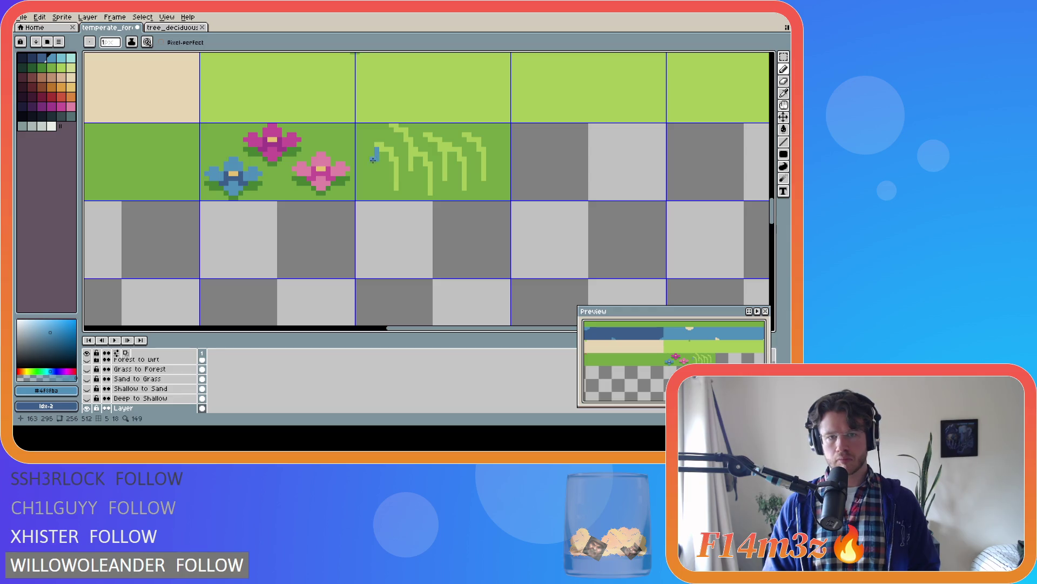
{"action": "key", "text": "ctrl+z"}
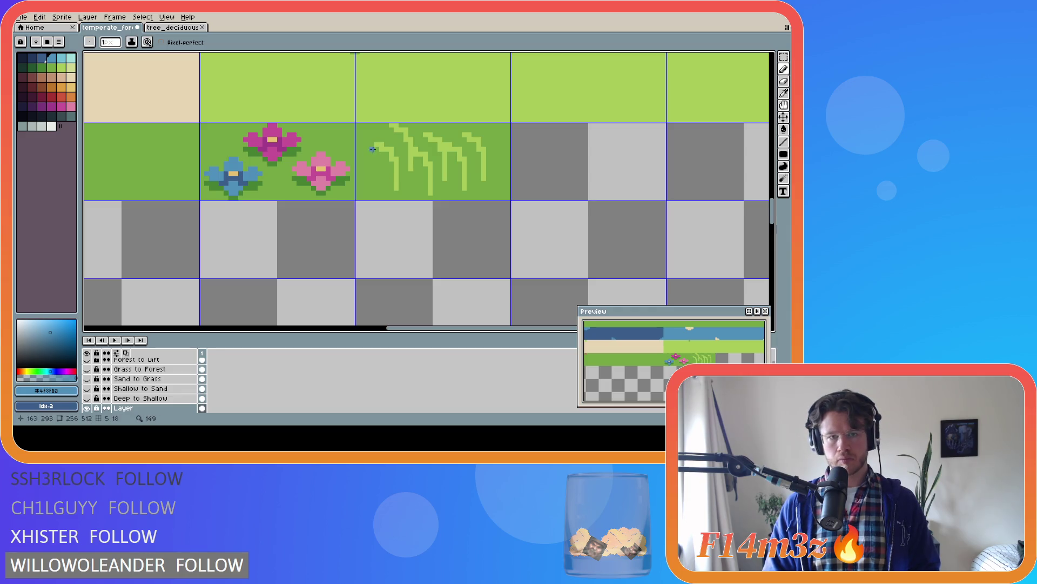
{"action": "left_click_drag", "start_coordinate": [374, 147], "coordinate": [372, 148]}
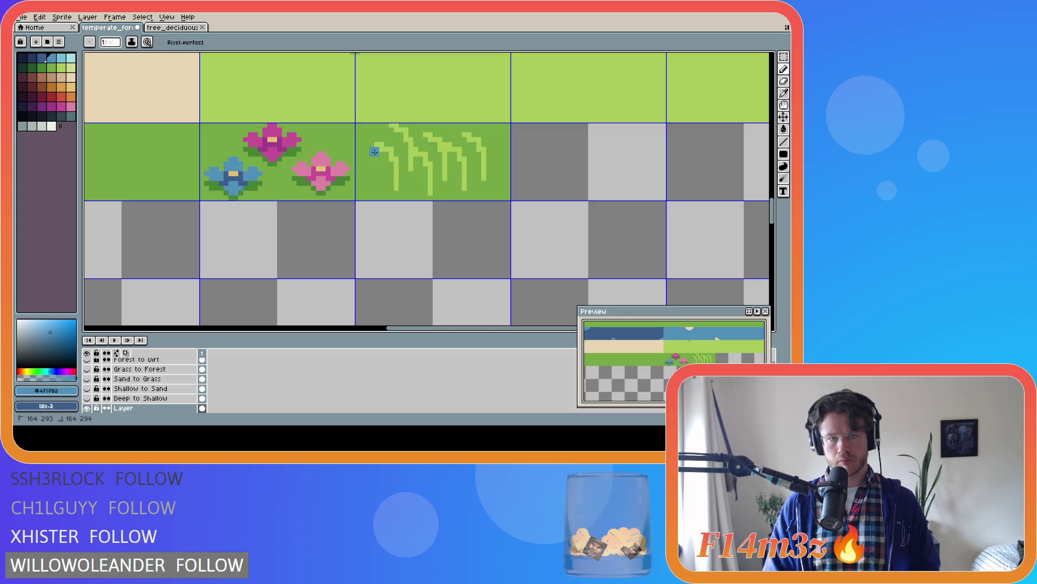
{"action": "left_click_drag", "start_coordinate": [370, 157], "coordinate": [370, 158]}
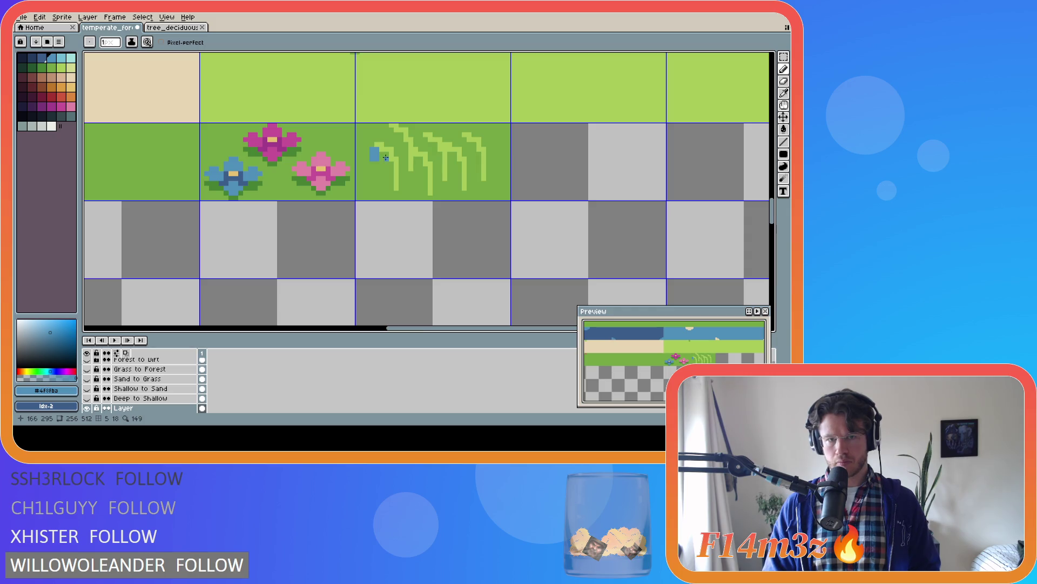
{"action": "key", "text": "ctrl+z"}
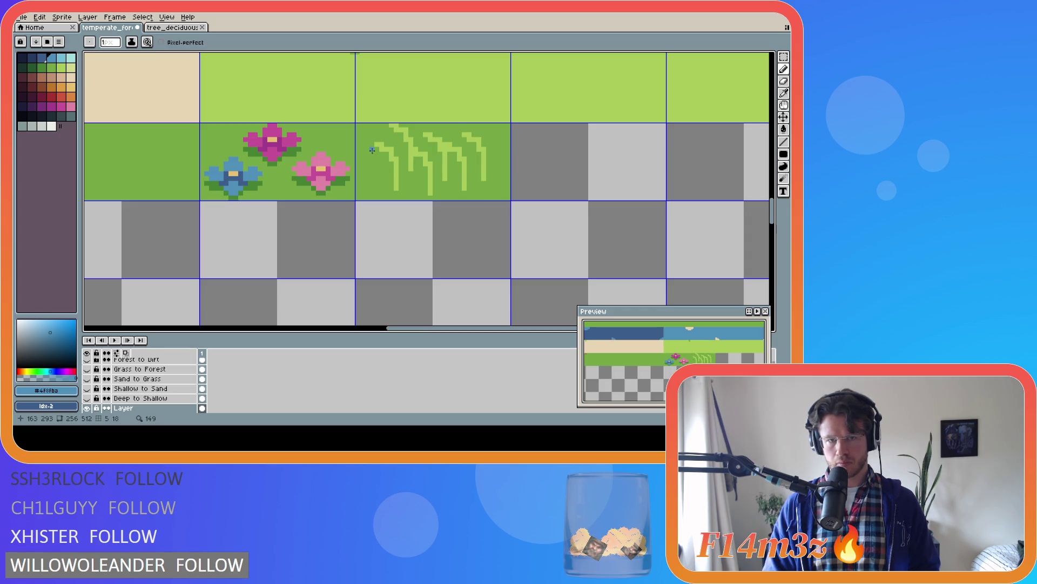
{"action": "left_click", "coordinate": [372, 147]}
{"action": "left_click_drag", "start_coordinate": [373, 149], "coordinate": [373, 153]}
{"action": "left_click", "coordinate": [380, 155]}
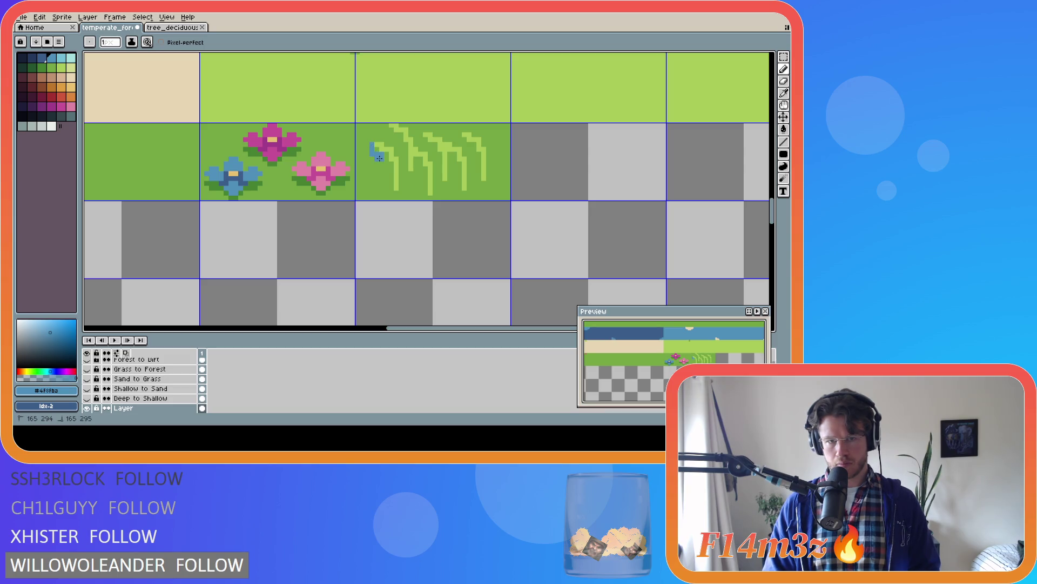
{"action": "key", "text": "ctrl+z"}
{"action": "key", "text": "ctrl+z"}
{"action": "key", "text": "ctrl+z"}
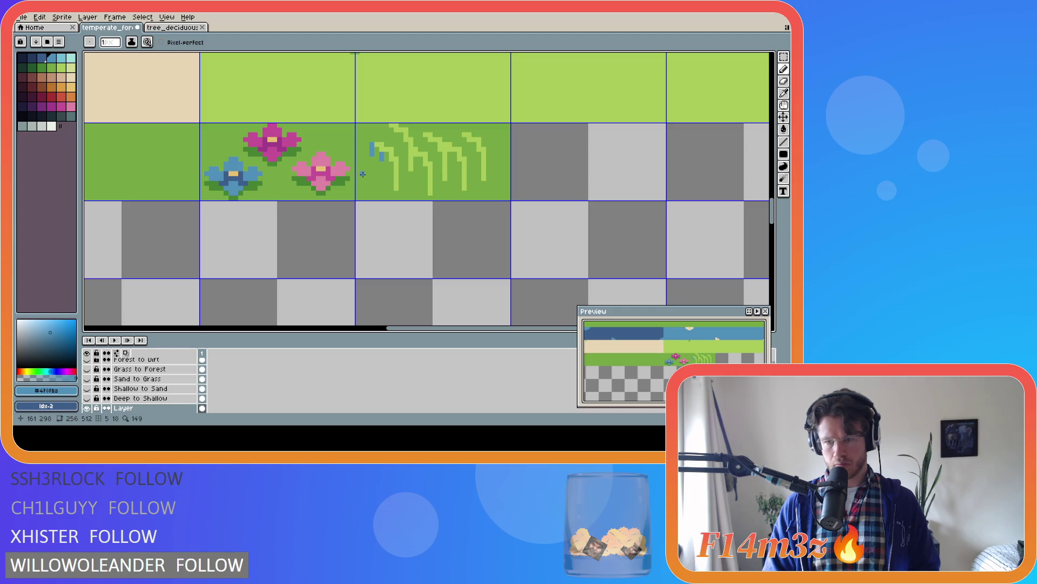
Rework the blue mark beside the first blade's tip with more pixels and undos
{"action": "left_click", "coordinate": [376, 148]}
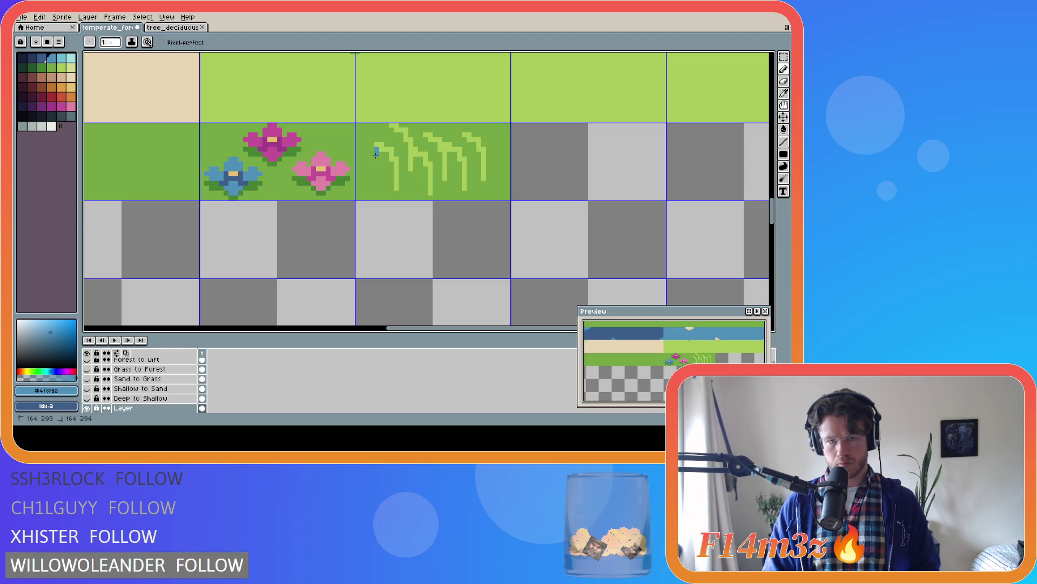
{"action": "key", "text": "ctrl+z"}
{"action": "left_click", "coordinate": [381, 155]}
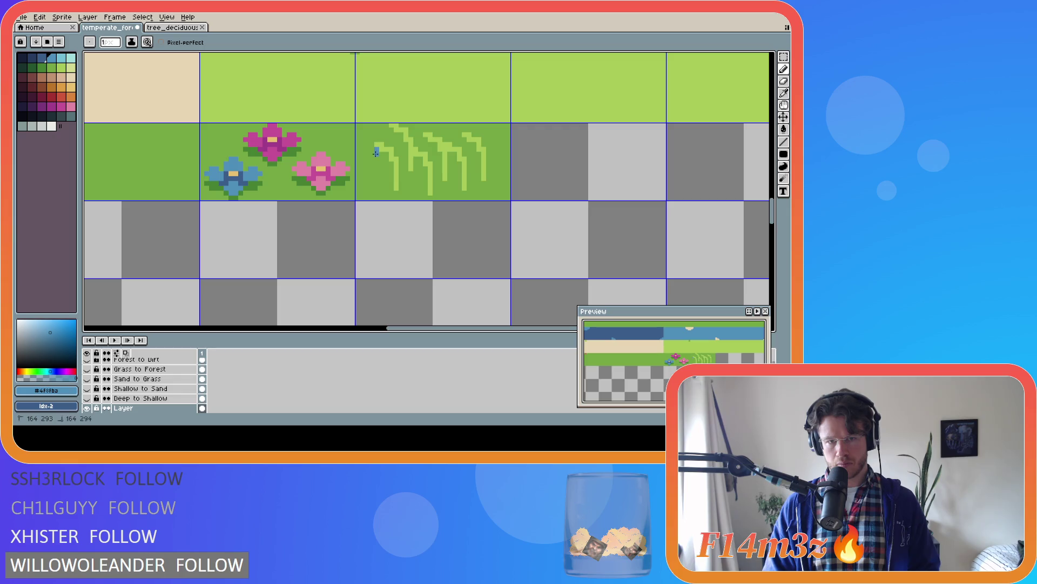
{"action": "left_click", "coordinate": [383, 156]}
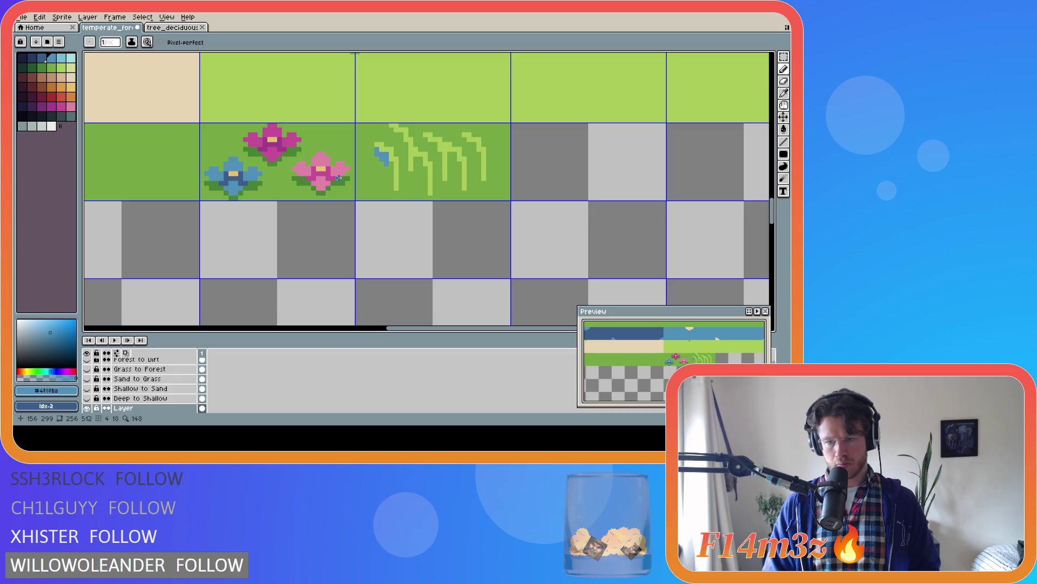
{"action": "key", "text": "ctrl+z"}
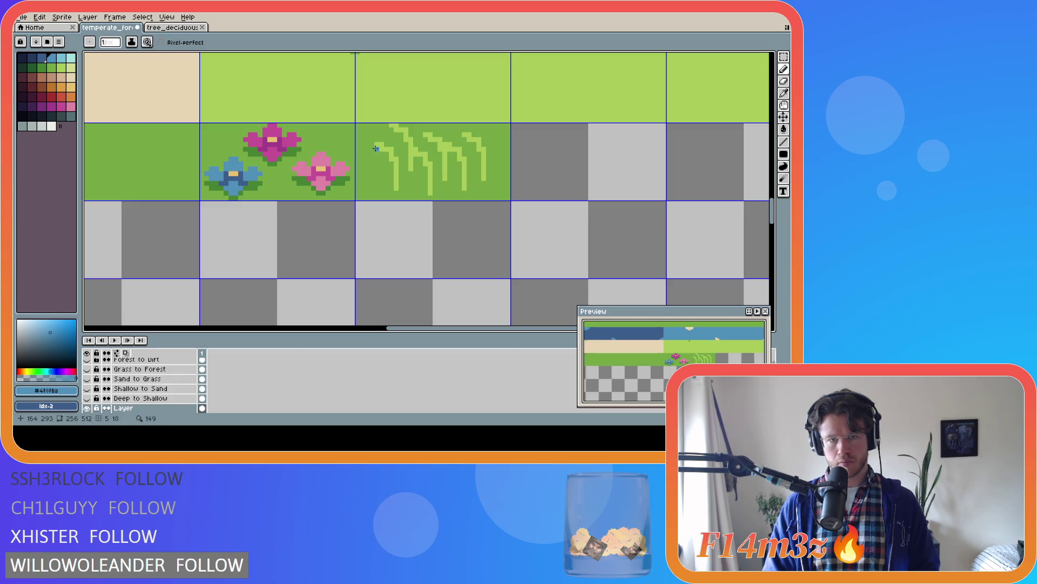
{"action": "left_click_drag", "start_coordinate": [371, 145], "coordinate": [386, 158]}
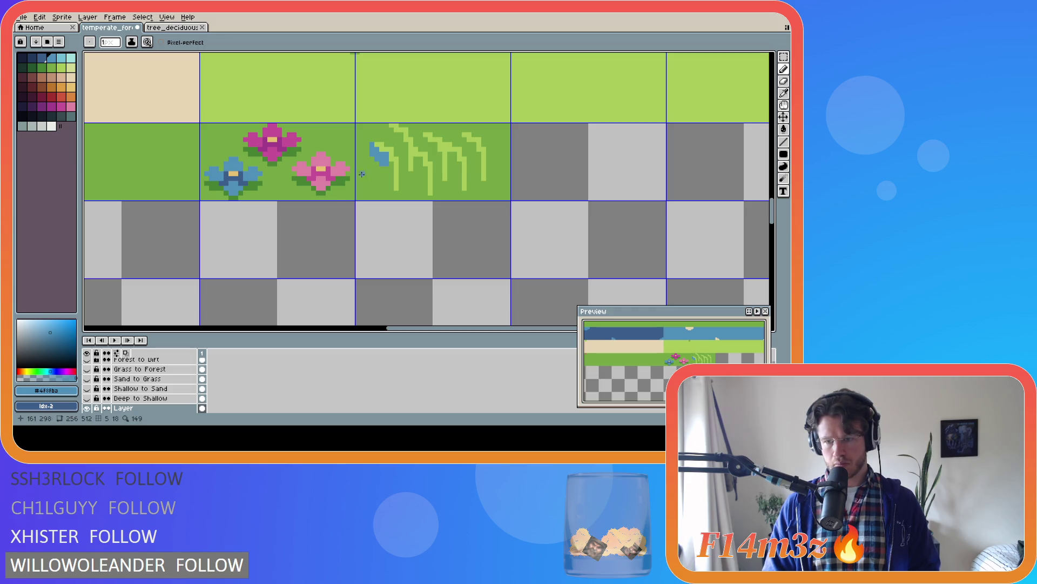
{"action": "left_click", "coordinate": [375, 166]}
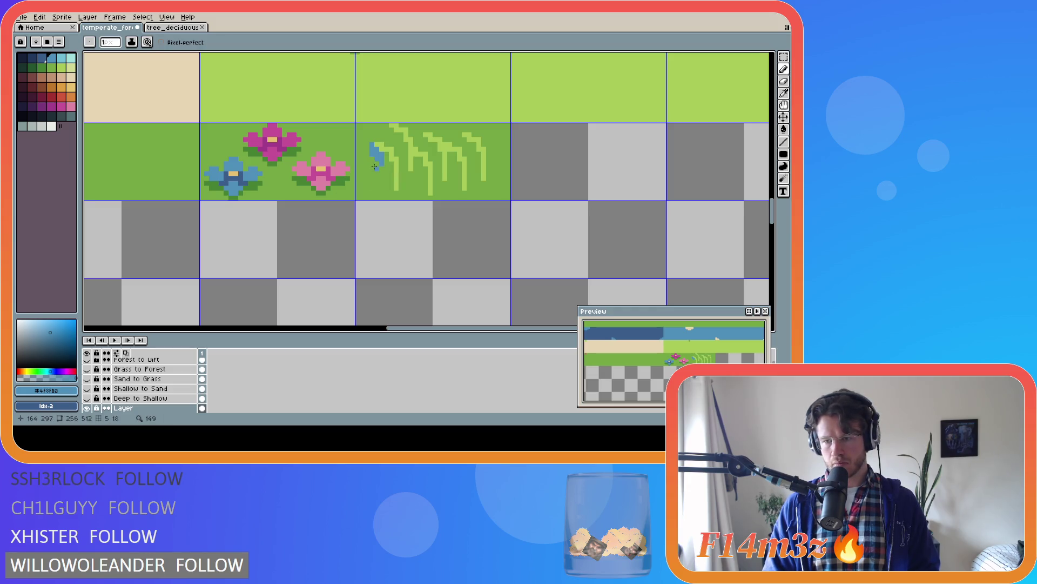
{"action": "key", "text": "ctrl+z"}
{"action": "key", "text": "ctrl+z"}
{"action": "key", "text": "ctrl+y"}
{"action": "key", "text": "ctrl+y"}
{"action": "left_click_drag", "start_coordinate": [380, 162], "coordinate": [381, 164]}
{"action": "left_click", "coordinate": [384, 158]}
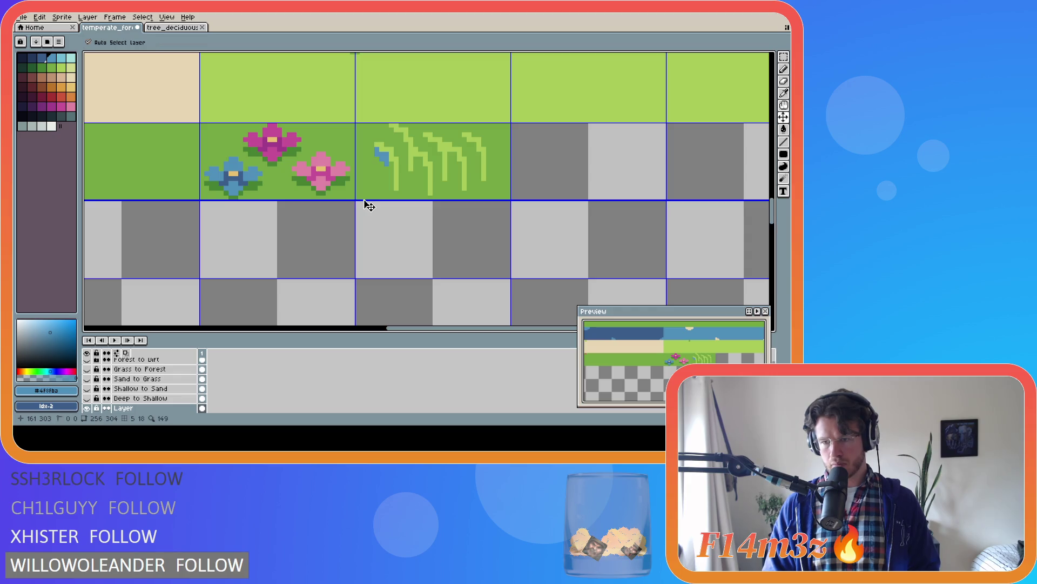
{"action": "key", "text": "ctrl+z"}
{"action": "key", "text": "ctrl+z"}
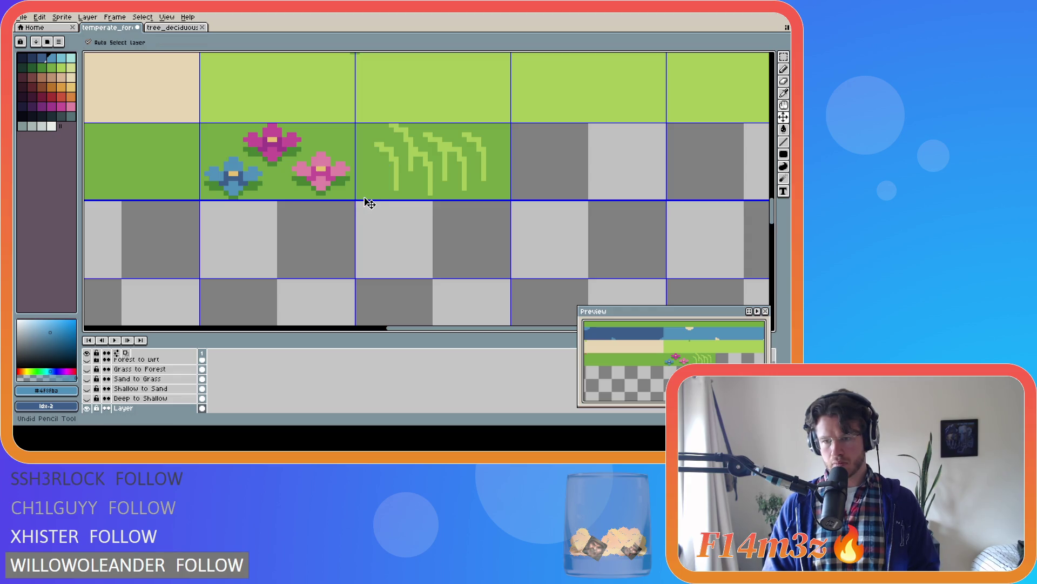
Settle on a short blue line as the bud on the first blade, dropping the extra extension
{"action": "left_click_drag", "start_coordinate": [372, 150], "coordinate": [371, 158]}
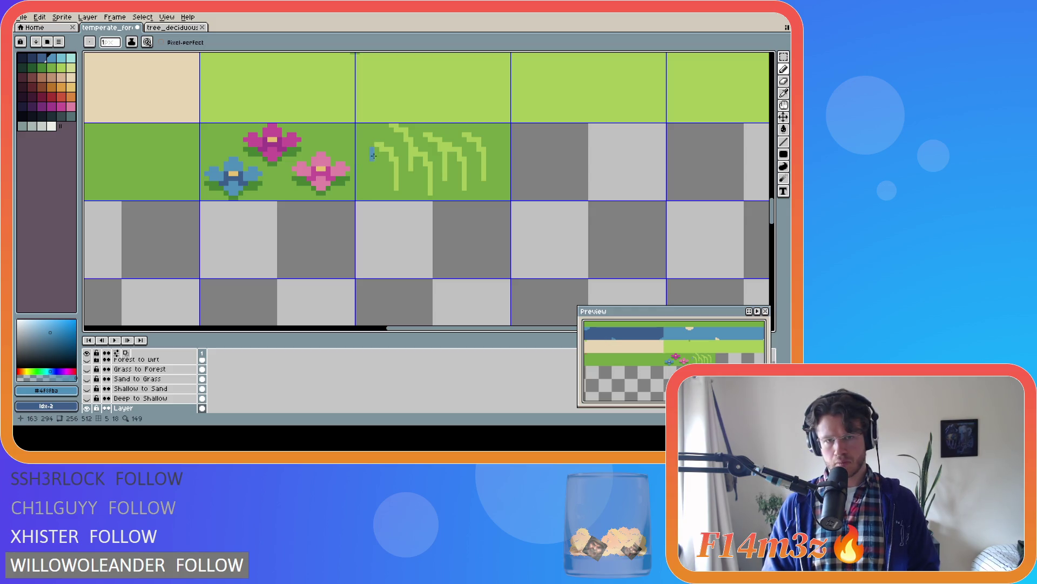
{"action": "left_click", "coordinate": [380, 154]}
{"action": "left_click_drag", "start_coordinate": [380, 154], "coordinate": [382, 165]}
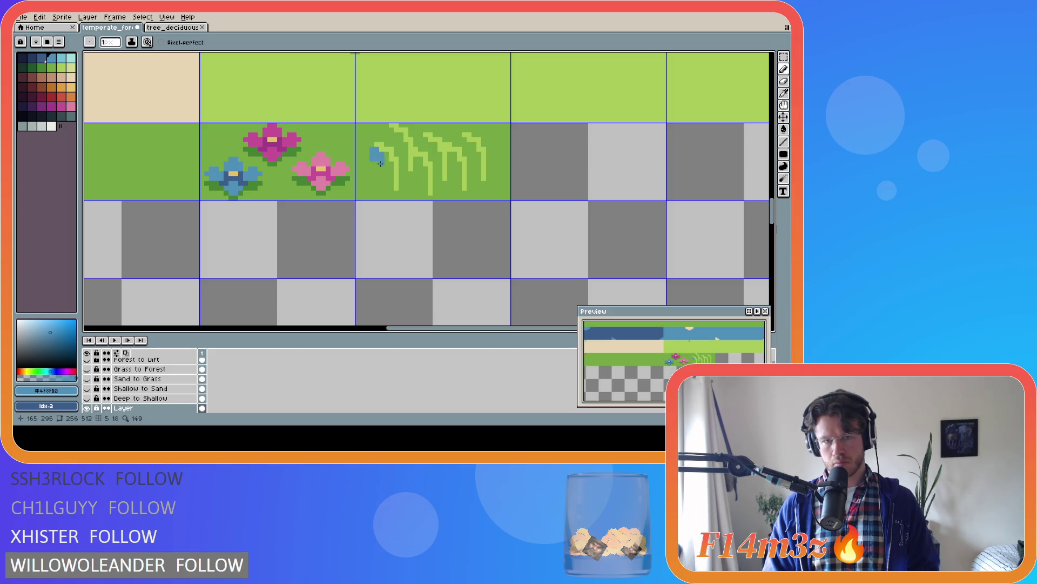
{"action": "key", "text": "v"}
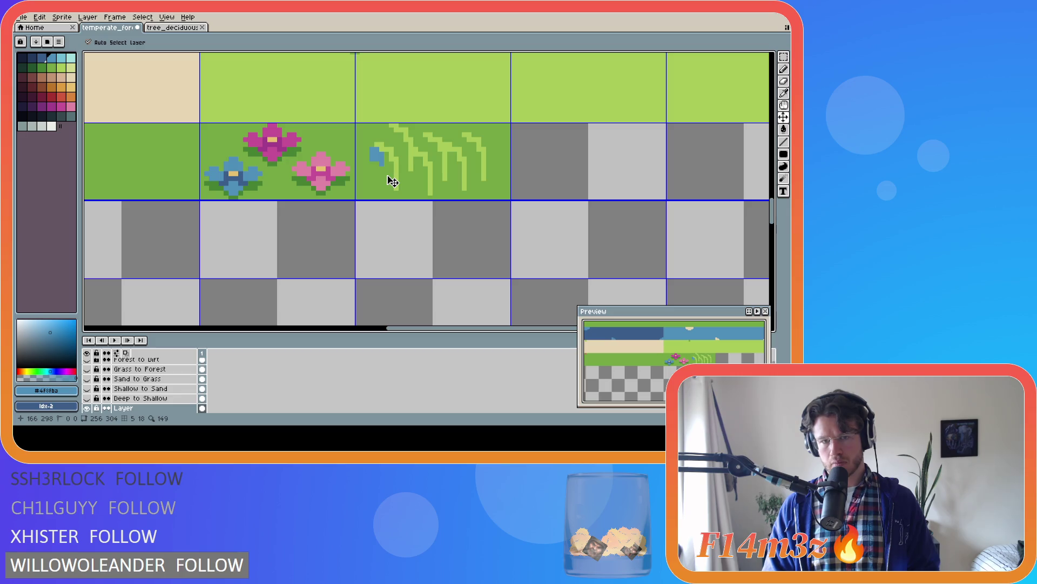
{"action": "key", "text": "b"}
{"action": "key", "text": "ctrl+z"}
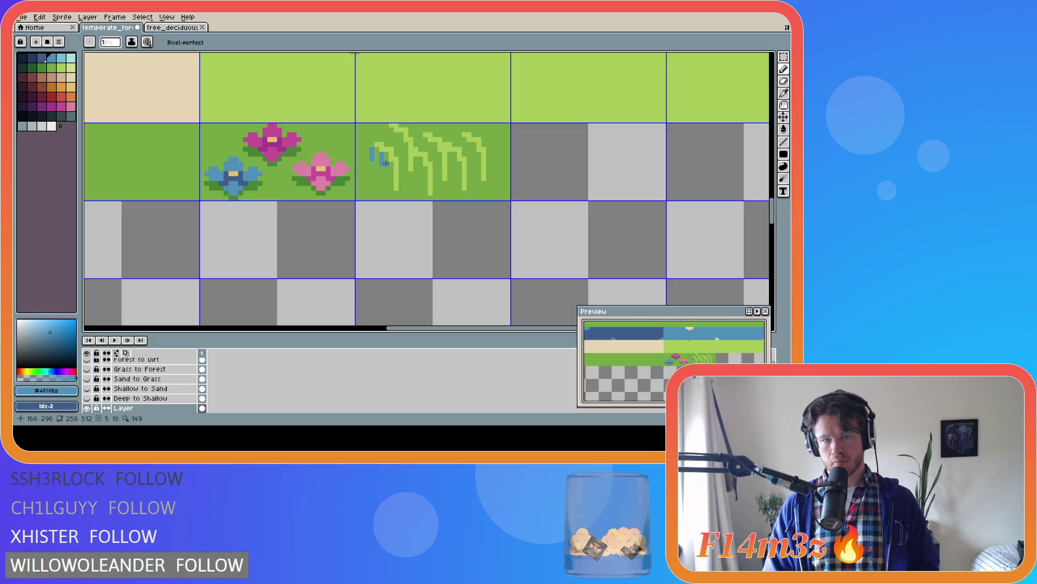
{"action": "key", "text": "ctrl+z"}
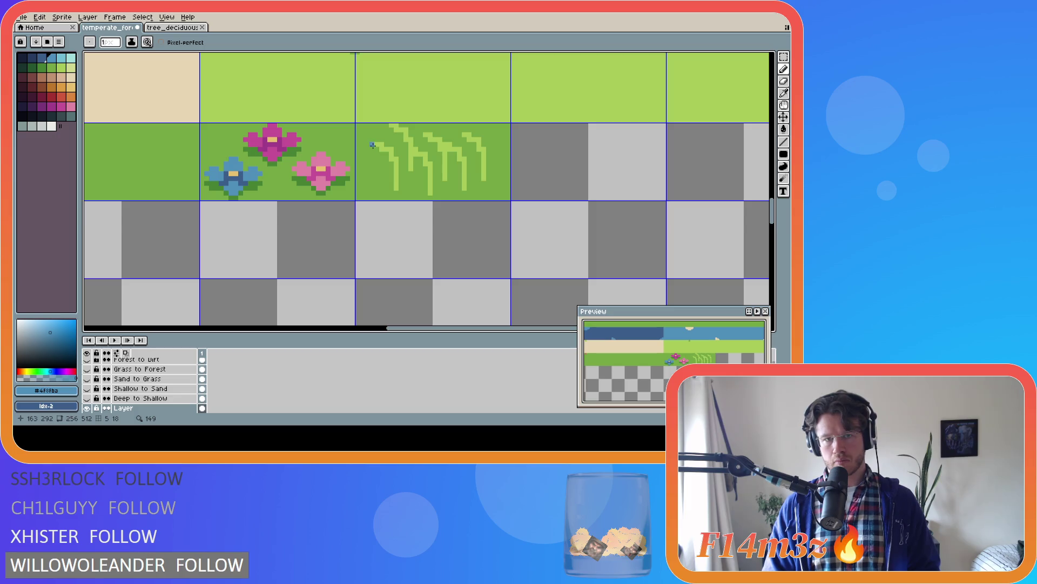
{"action": "mouse_move", "coordinate": [372, 143]}
{"action": "left_mouse_down"}
{"action": "mouse_move", "coordinate": [372, 155]}
{"action": "mouse_move", "coordinate": [385, 157]}
{"action": "left_mouse_up"}
{"action": "key", "text": "v"}
{"action": "key", "text": "b"}
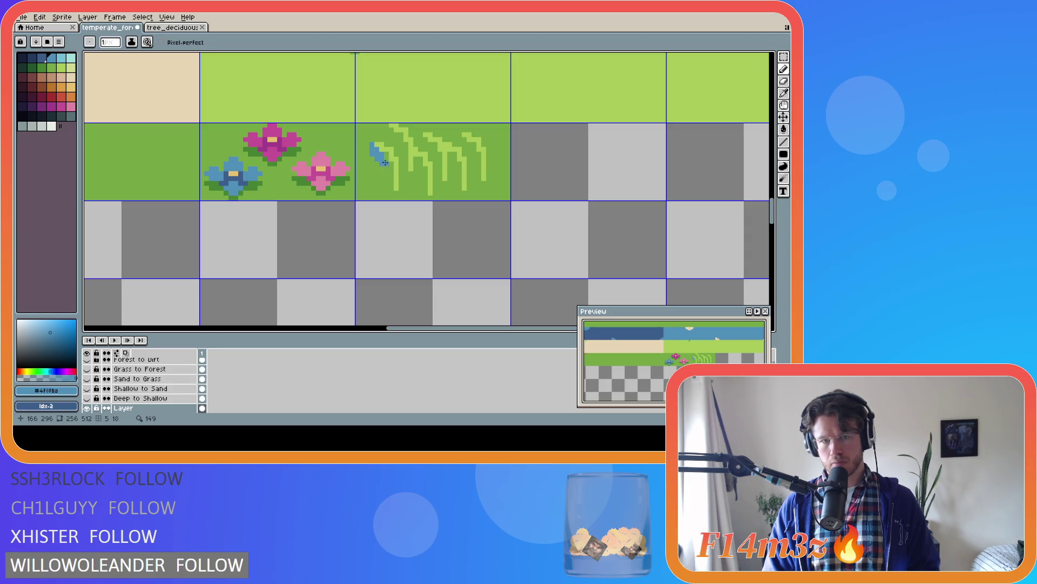
{"action": "left_click_drag", "start_coordinate": [386, 158], "coordinate": [386, 164]}
{"action": "key", "text": "ctrl+z"}
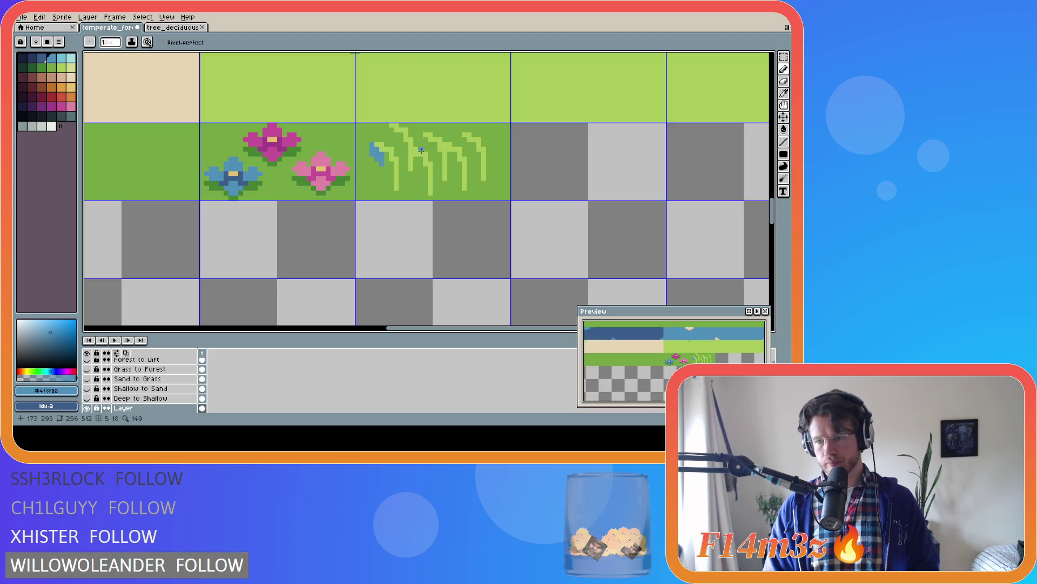
{"action": "key", "text": "i"}
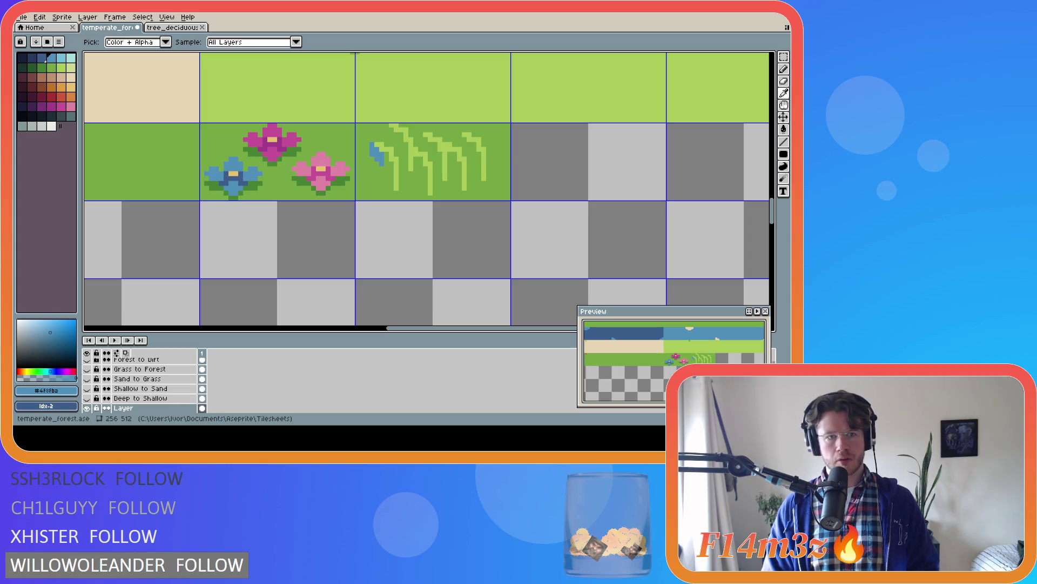
Replace the old blue mark with a diagonal blue stroke along the first blade
{"action": "key", "text": "b"}
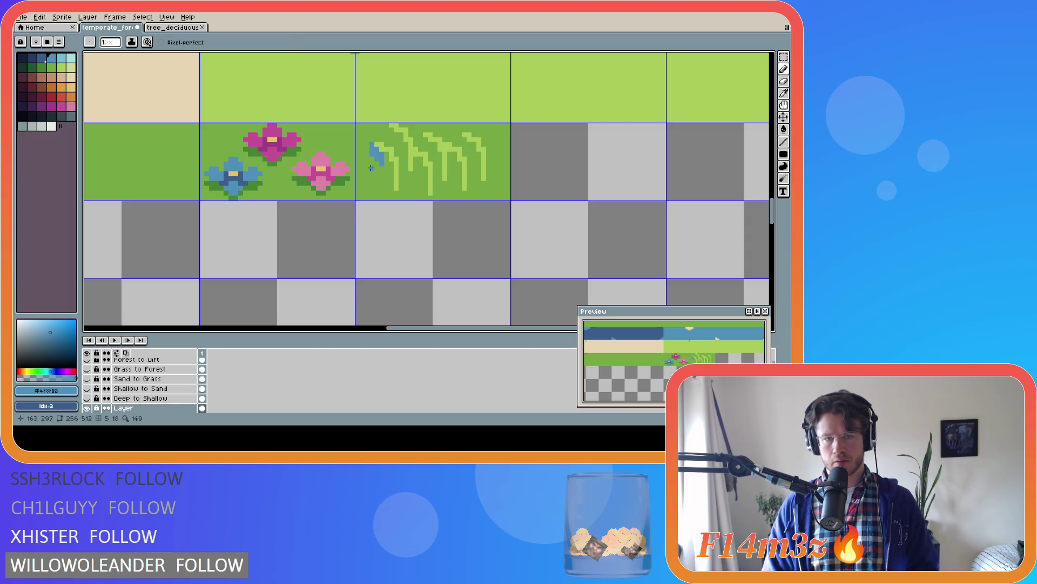
{"action": "key", "text": "ctrl+z"}
{"action": "key", "text": "ctrl+z"}
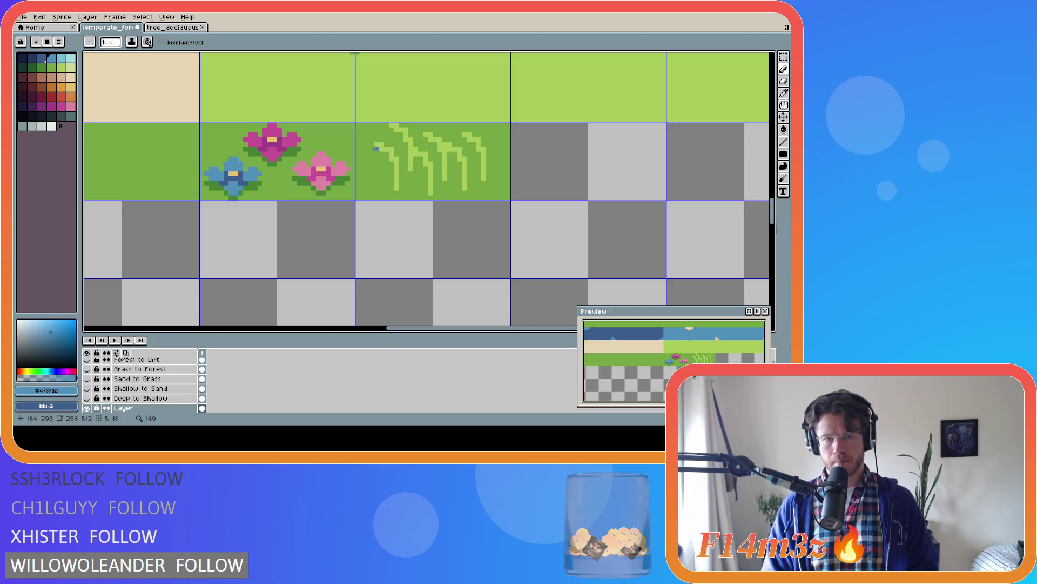
{"action": "left_click_drag", "start_coordinate": [377, 153], "coordinate": [393, 169]}
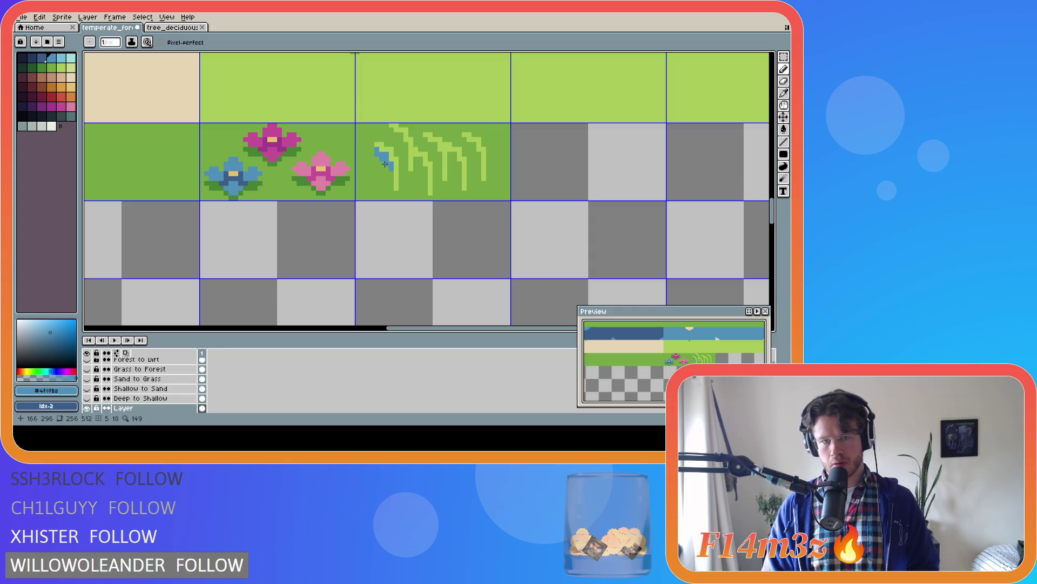
Draw blue pixels from the top down the second grass blade
{"action": "key", "text": "ctrl"}
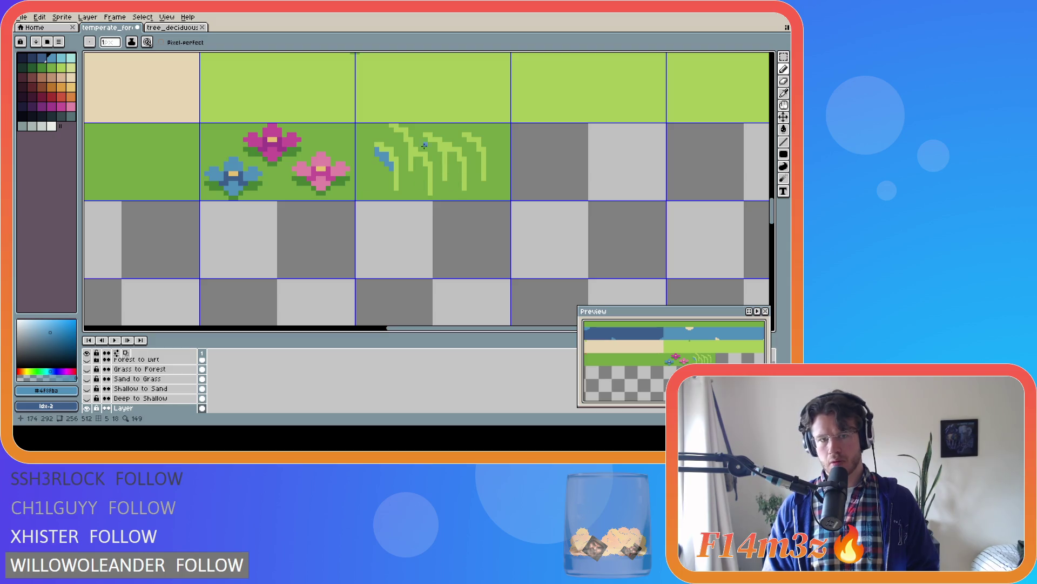
{"action": "left_click", "coordinate": [391, 132]}
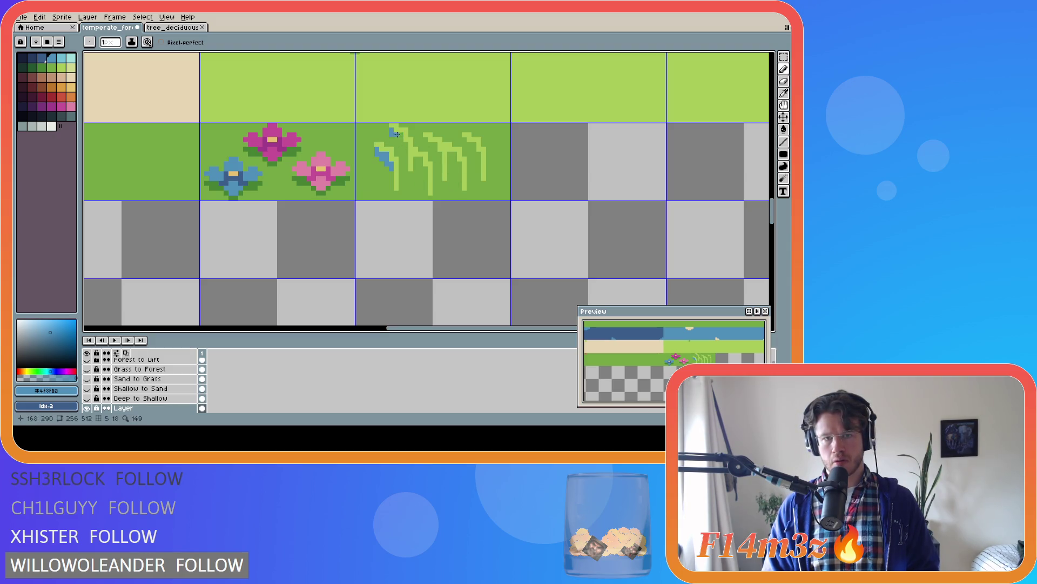
{"action": "left_click_drag", "start_coordinate": [396, 139], "coordinate": [429, 174]}
Dot blue pixels down the third blade, then start a blue mark on the fourth
{"action": "left_click", "coordinate": [425, 143]}
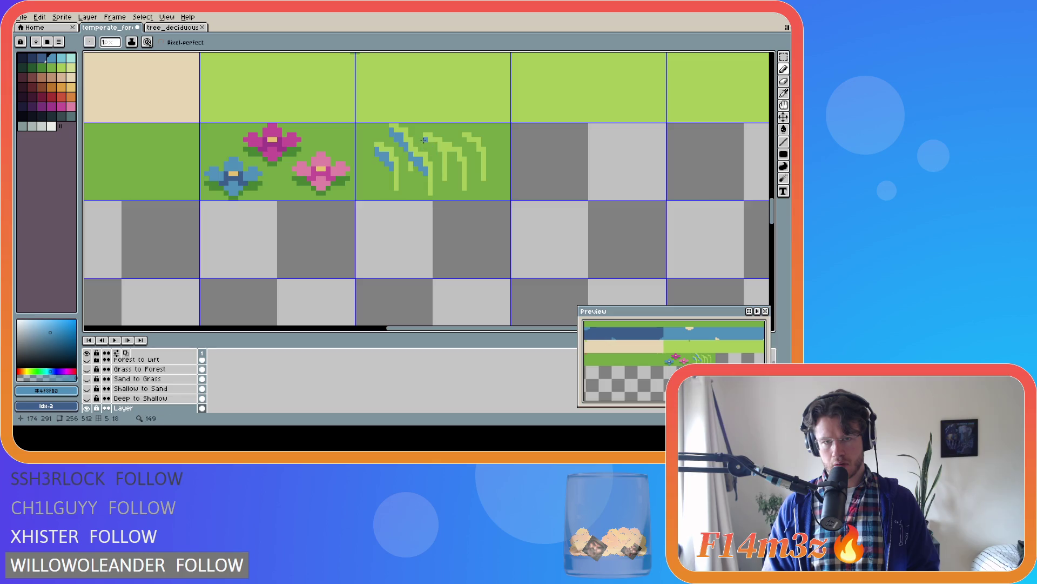
{"action": "left_click", "coordinate": [432, 147]}
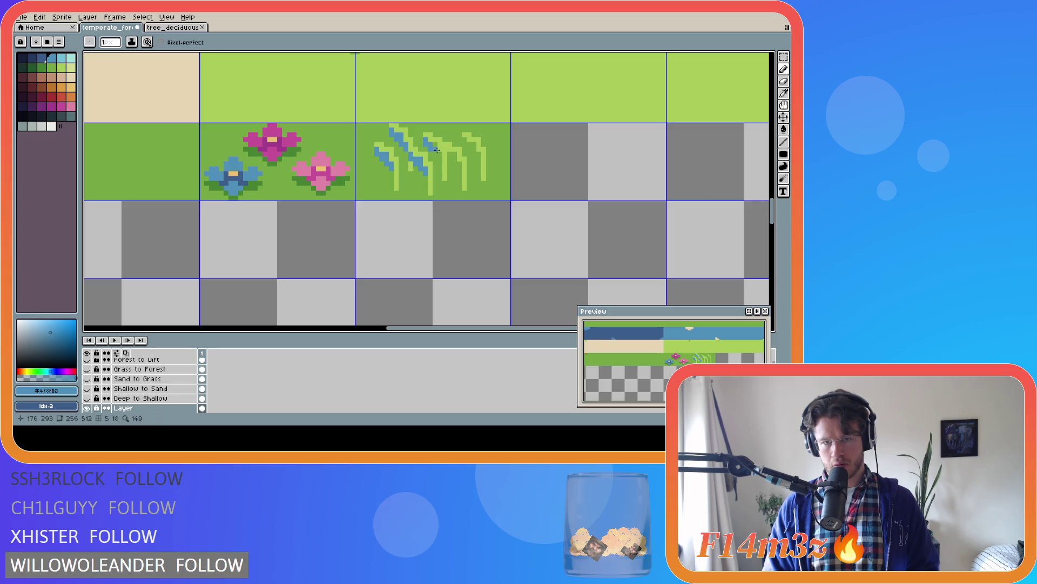
{"action": "left_click", "coordinate": [438, 152]}
{"action": "left_click", "coordinate": [445, 155]}
{"action": "left_click", "coordinate": [444, 154]}
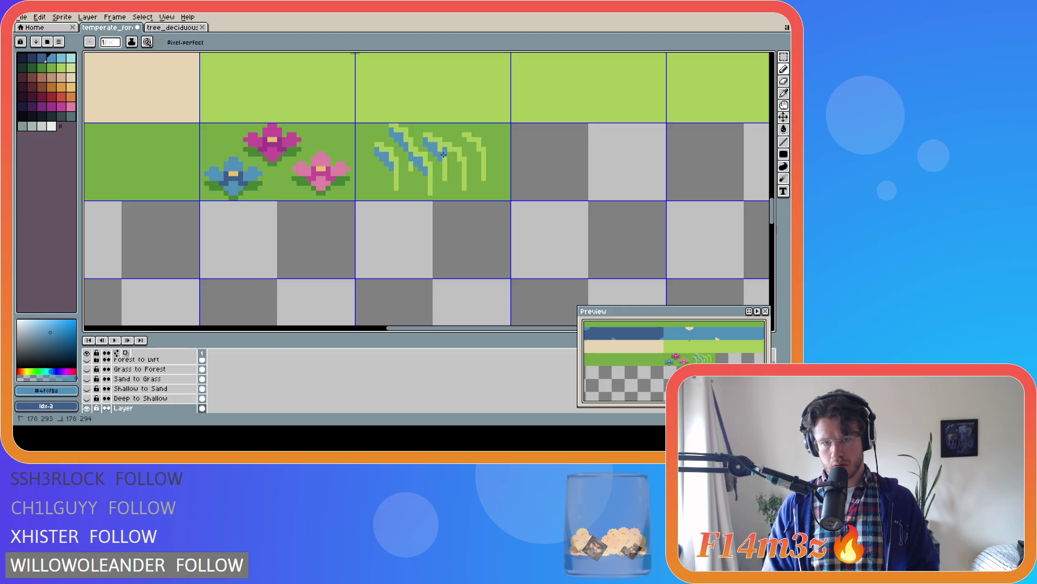
{"action": "left_click", "coordinate": [449, 158]}
{"action": "left_click", "coordinate": [454, 160]}
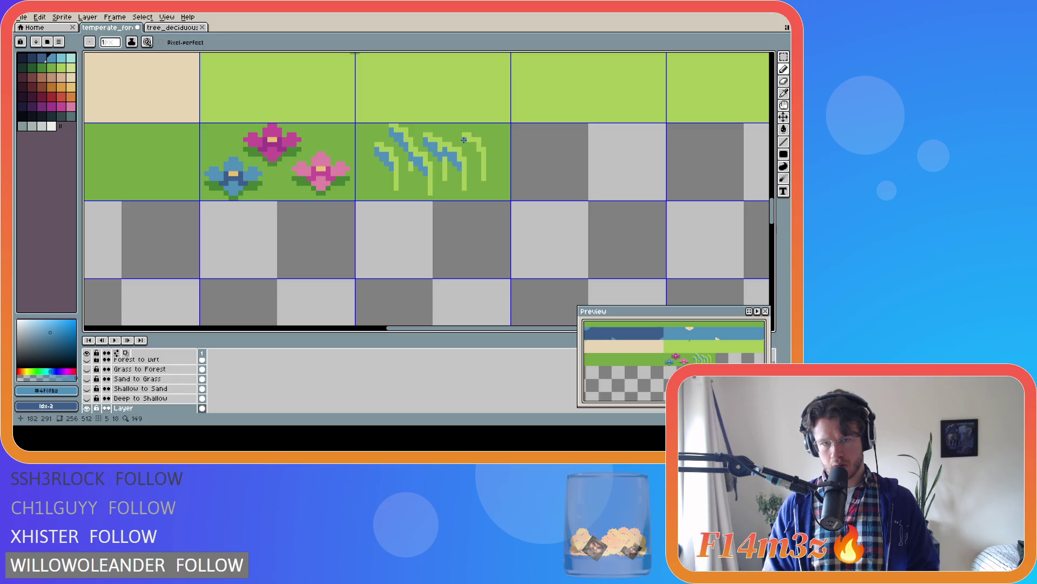
{"action": "left_click", "coordinate": [471, 146]}
{"action": "left_click", "coordinate": [476, 157]}
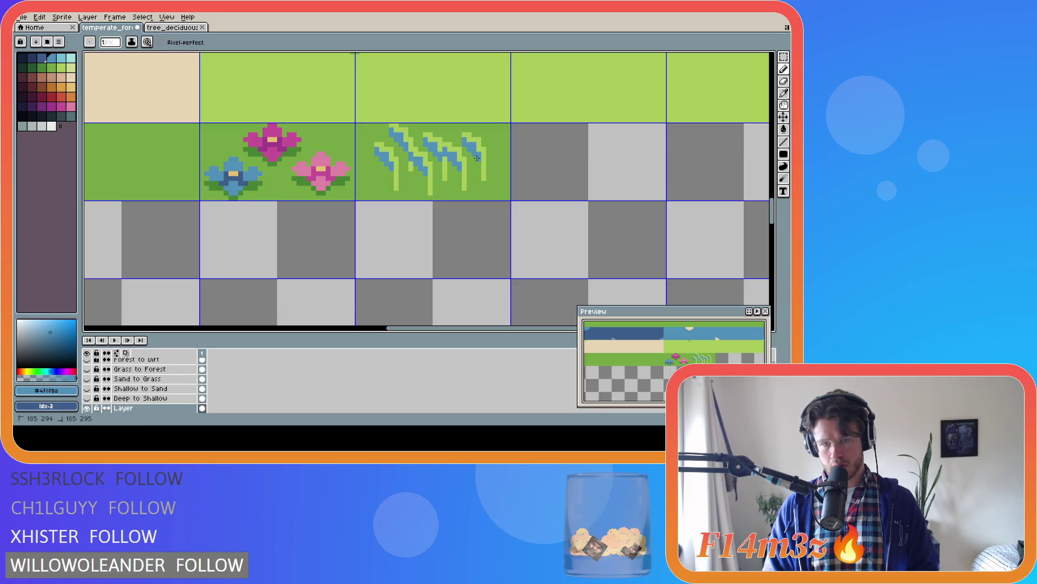